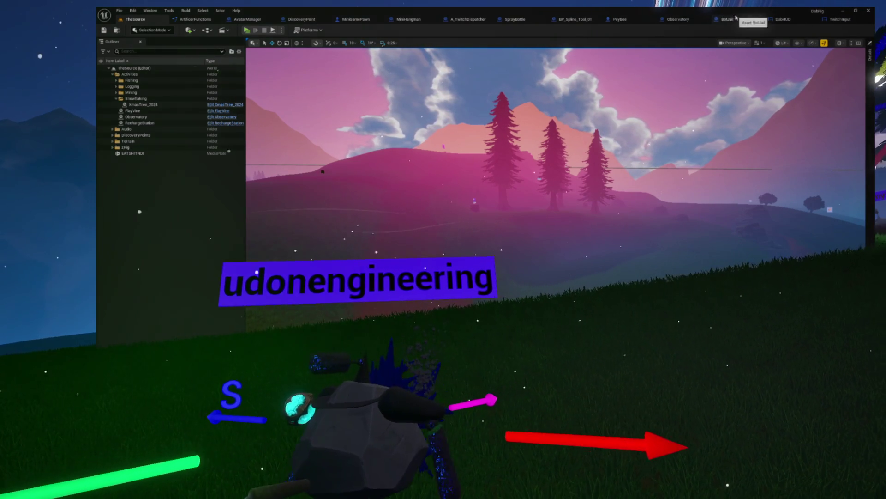
Step: Start Play in Editor from TheSource and open the log of blueprints that failed compiling
{"action": "left_click", "coordinate": [831, 20]}
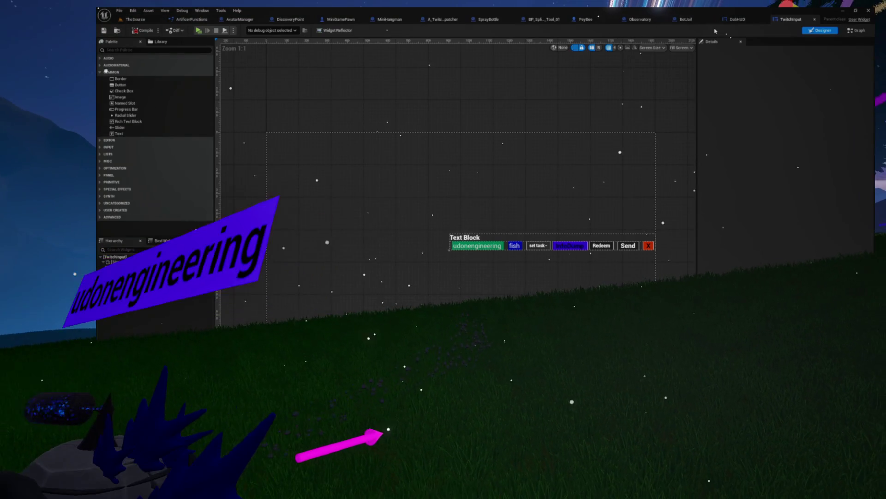
{"action": "left_click", "coordinate": [135, 19]}
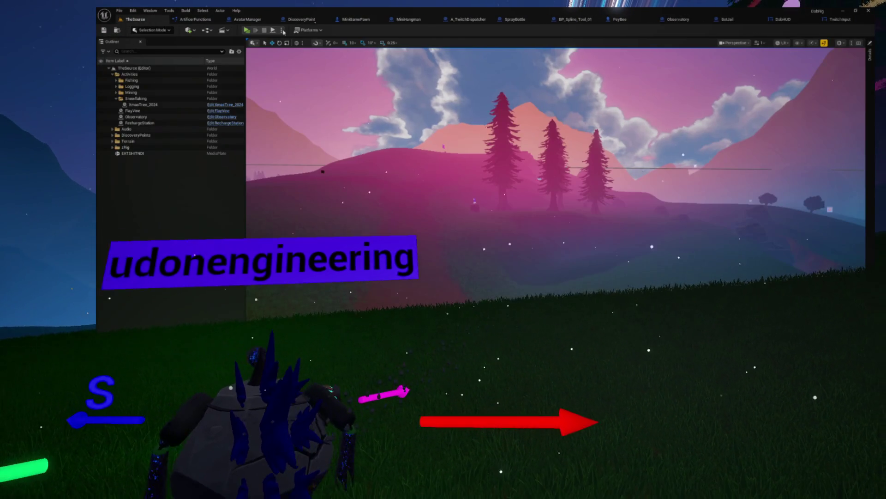
{"action": "left_click", "coordinate": [248, 30]}
{"action": "mouse_move", "coordinate": [465, 180]}
{"action": "left_mouse_down"}
{"action": "mouse_move", "coordinate": [465, 144]}
{"action": "mouse_move", "coordinate": [447, 149]}
{"action": "left_mouse_up"}
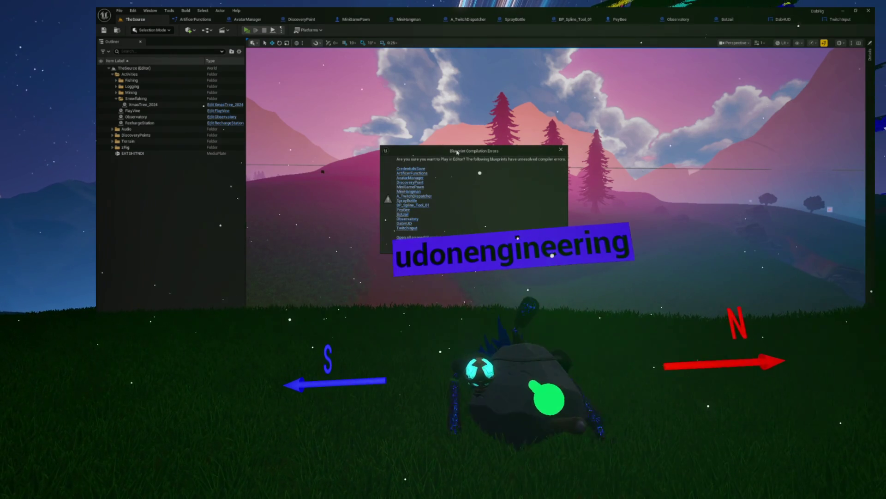
{"action": "left_click", "coordinate": [553, 251]}
Step: Set the editor's Application Scale to 1.5 in the Widget Reflector
{"action": "key", "text": "ctrl+shift+w"}
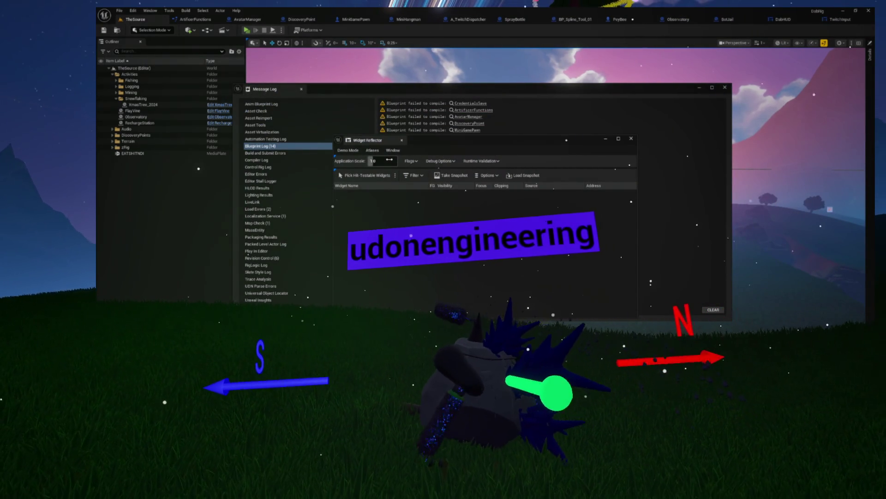
{"action": "type", "text": ".5"}
{"action": "key", "text": "Return"}
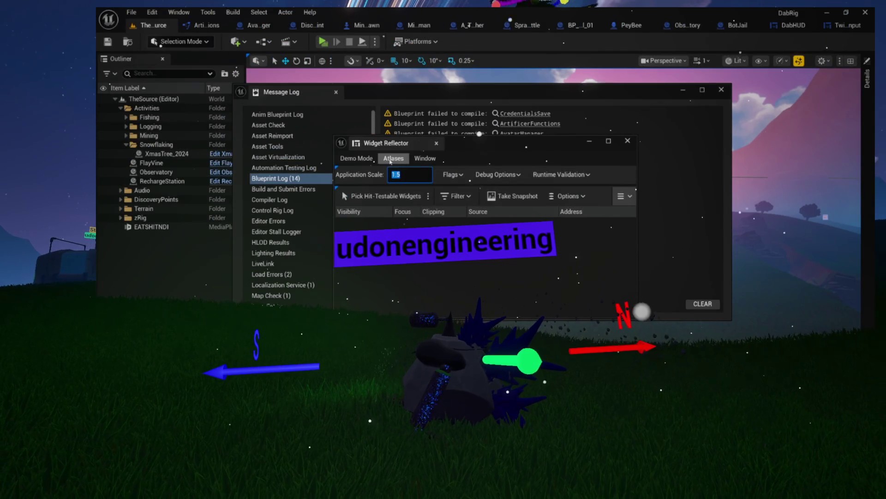
{"action": "left_click", "coordinate": [437, 143]}
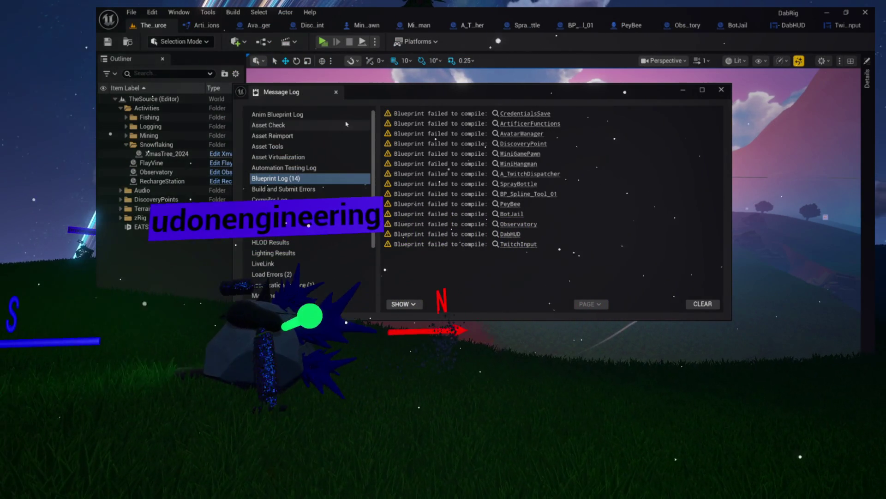
Step: Close all blueprint tabs except TheSource, then open PeyBee from its failure entry
{"action": "left_click", "coordinate": [224, 25]}
{"action": "left_click", "coordinate": [229, 25]}
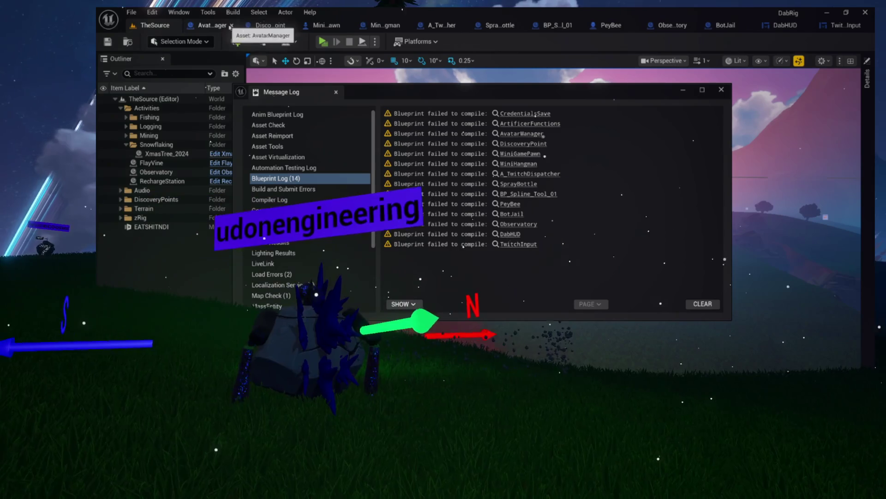
{"action": "left_click", "coordinate": [241, 25]}
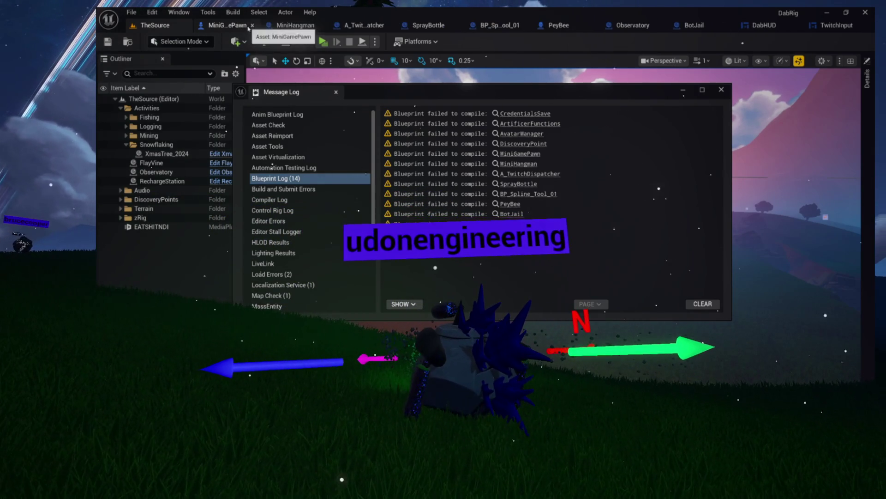
{"action": "left_click", "coordinate": [265, 26]}
{"action": "left_click", "coordinate": [266, 25]}
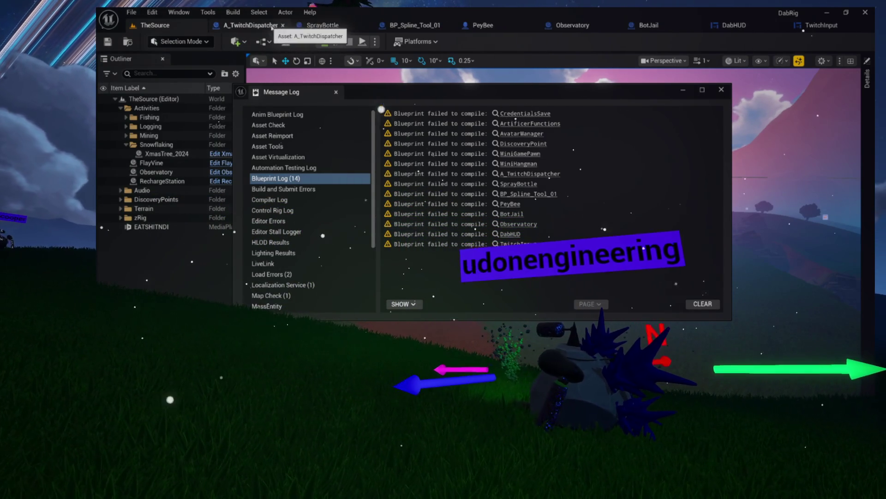
{"action": "left_click", "coordinate": [285, 26]}
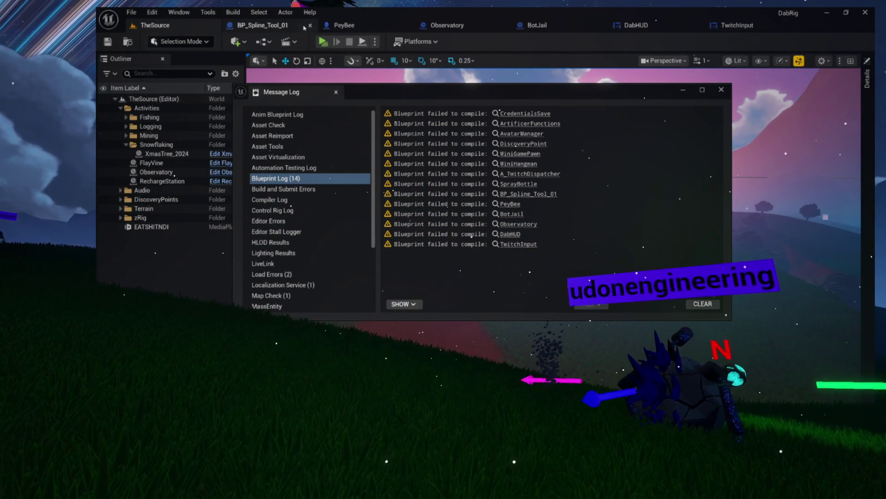
{"action": "left_click", "coordinate": [304, 25]}
{"action": "left_click", "coordinate": [310, 25]}
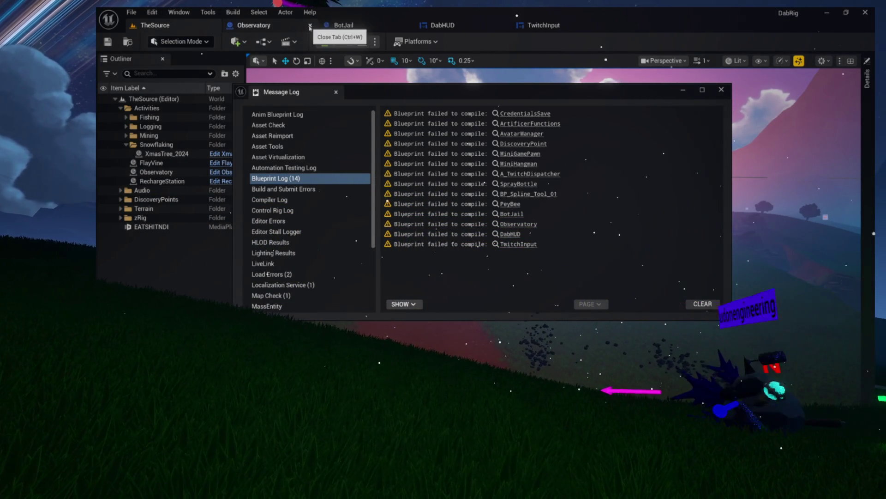
{"action": "left_click", "coordinate": [310, 26]}
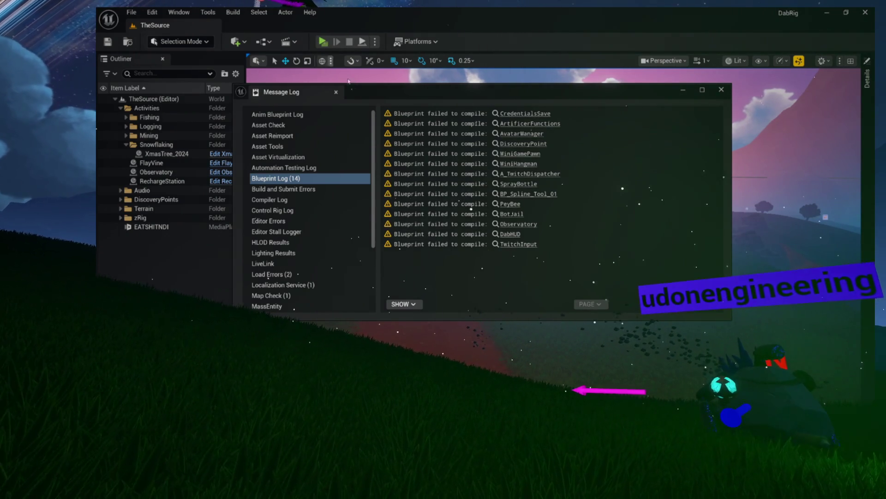
{"action": "left_click", "coordinate": [508, 203]}
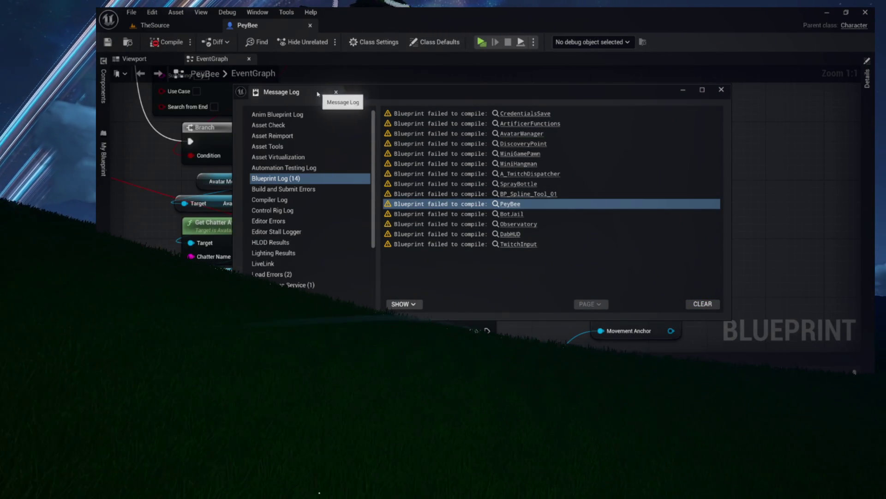
Step: Close the message log, inspect PeyBee's broken Dispatch Message and Break nodes, then return to TheSource
{"action": "mouse_move", "coordinate": [395, 93]}
{"action": "left_mouse_down"}
{"action": "mouse_move", "coordinate": [633, 93]}
{"action": "mouse_move", "coordinate": [402, 102]}
{"action": "left_mouse_up"}
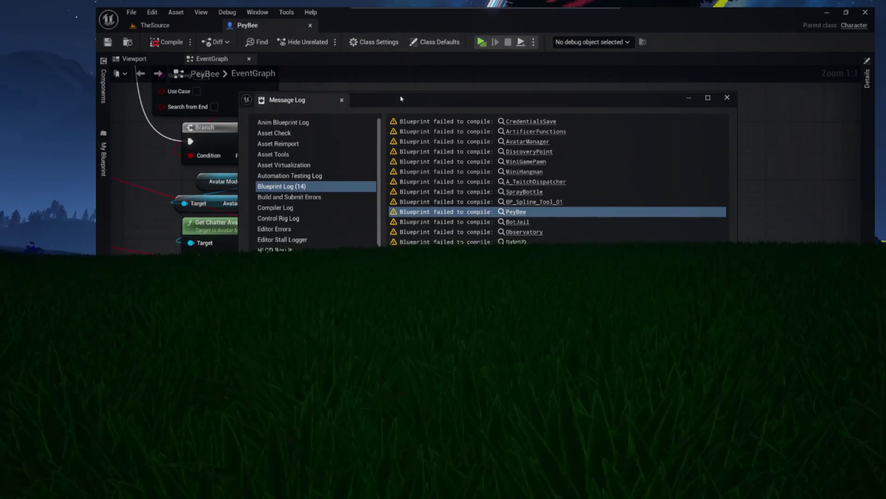
{"action": "left_click", "coordinate": [342, 100]}
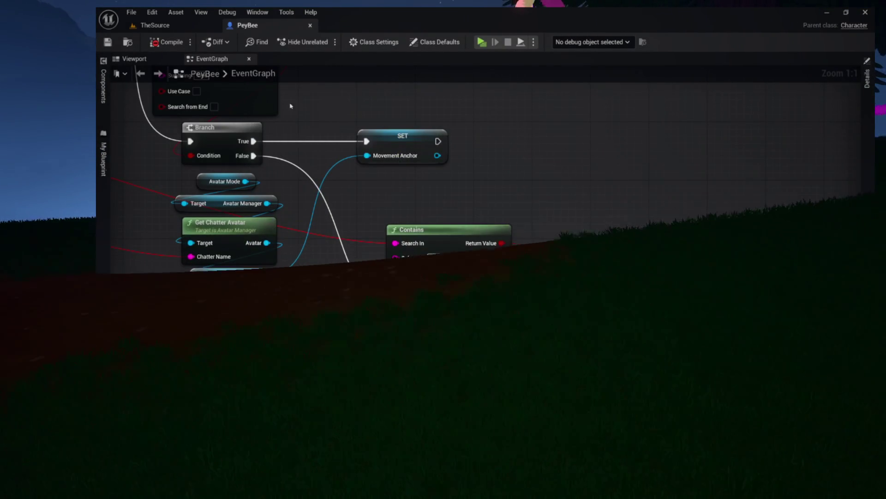
{"action": "mouse_move", "coordinate": [373, 195]}
{"action": "left_mouse_down"}
{"action": "mouse_move", "coordinate": [481, 193]}
{"action": "mouse_move", "coordinate": [573, 205]}
{"action": "mouse_move", "coordinate": [813, 256]}
{"action": "left_mouse_up"}
{"action": "mouse_move", "coordinate": [314, 67]}
{"action": "left_mouse_down"}
{"action": "mouse_move", "coordinate": [463, 152]}
{"action": "mouse_move", "coordinate": [485, 189]}
{"action": "left_mouse_up"}
{"action": "mouse_move", "coordinate": [269, 128]}
{"action": "left_mouse_down"}
{"action": "mouse_move", "coordinate": [387, 267]}
{"action": "mouse_move", "coordinate": [460, 313]}
{"action": "mouse_move", "coordinate": [434, 248]}
{"action": "left_mouse_up"}
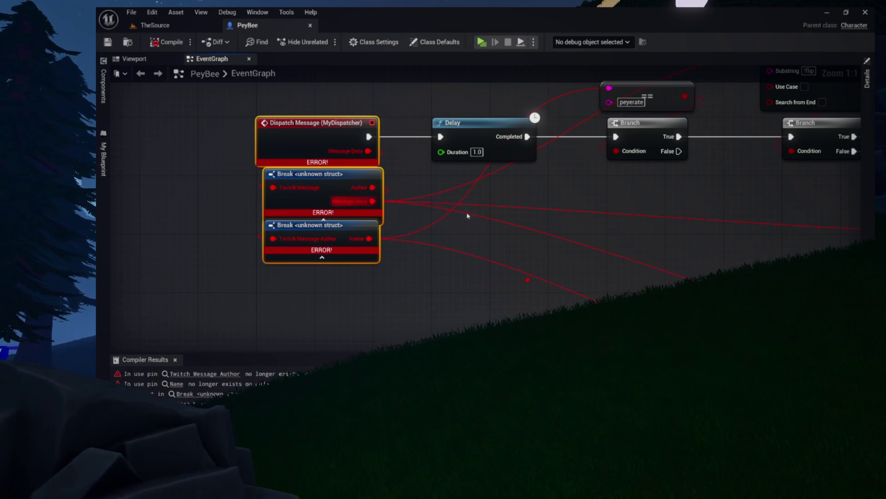
{"action": "left_click", "coordinate": [447, 306]}
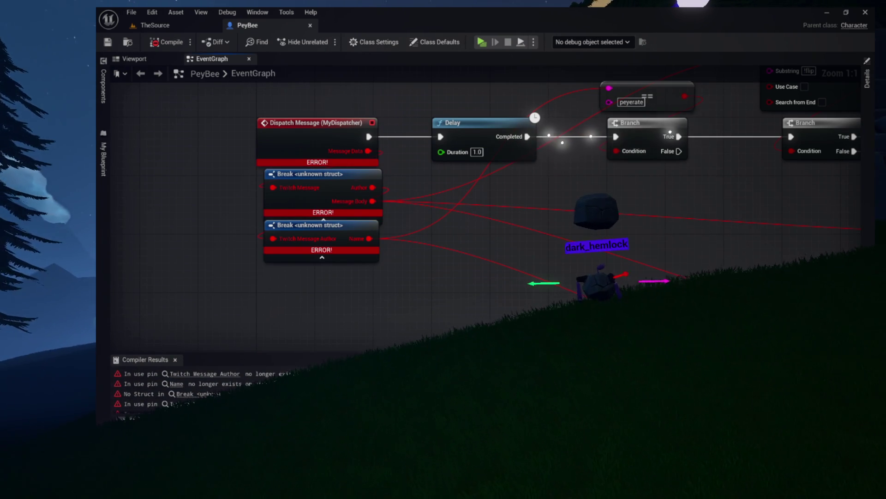
{"action": "left_click", "coordinate": [209, 30]}
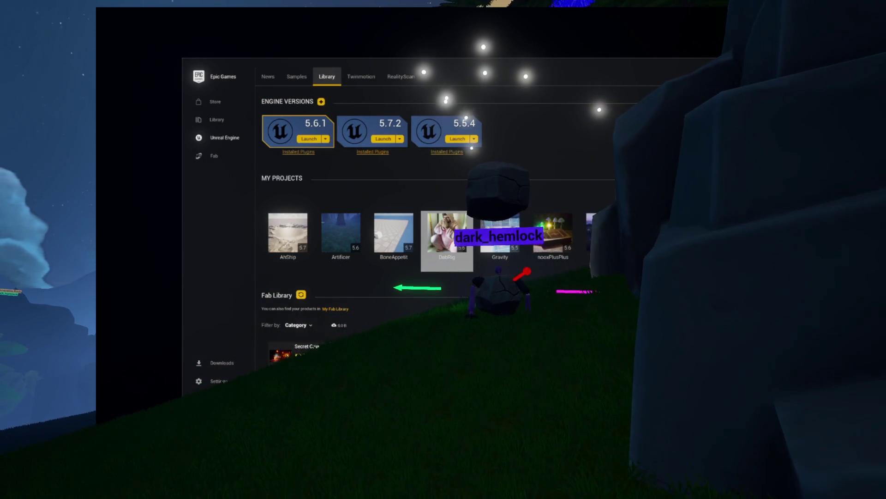
Step: Install the Twitch IO plugin to engine 5.5 from the Fab Library
{"action": "scroll", "coordinate": [415, 208], "scroll_direction": "down", "scroll_amount": 1}
{"action": "scroll", "coordinate": [415, 208], "scroll_direction": "down", "scroll_amount": 1}
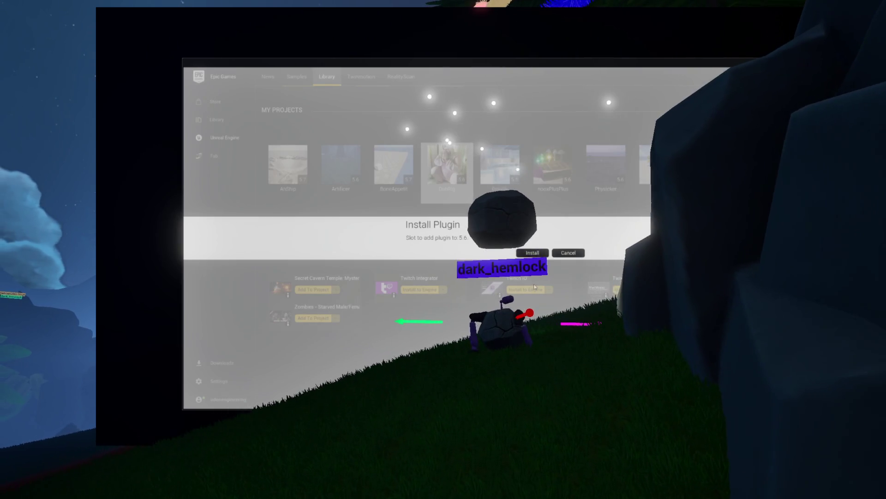
{"action": "left_click", "coordinate": [466, 253]}
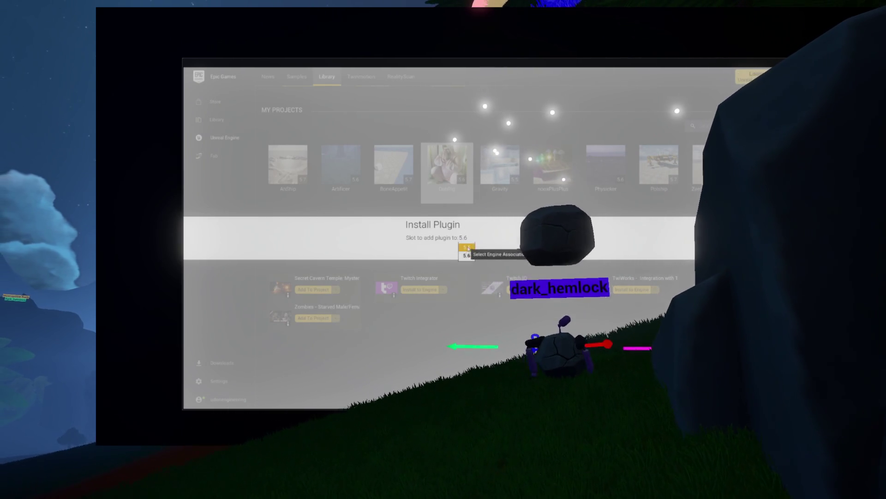
{"action": "left_click", "coordinate": [468, 255]}
{"action": "left_click", "coordinate": [537, 252]}
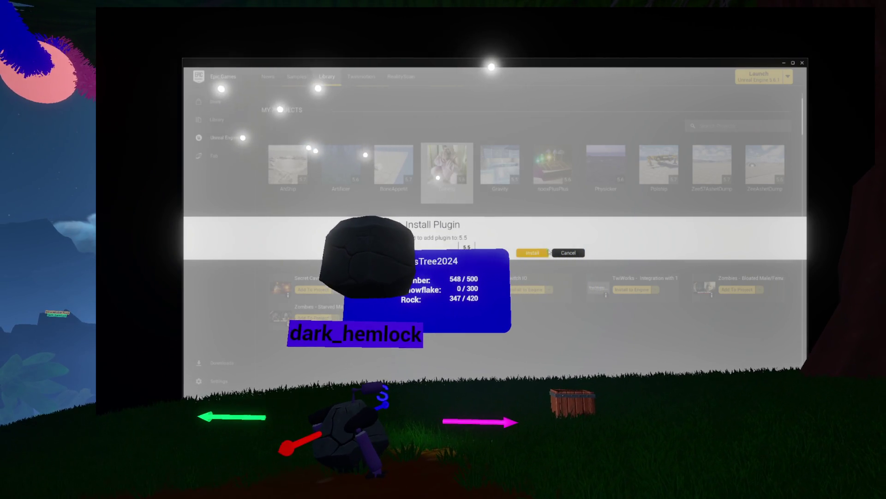
{"action": "left_click", "coordinate": [547, 252]}
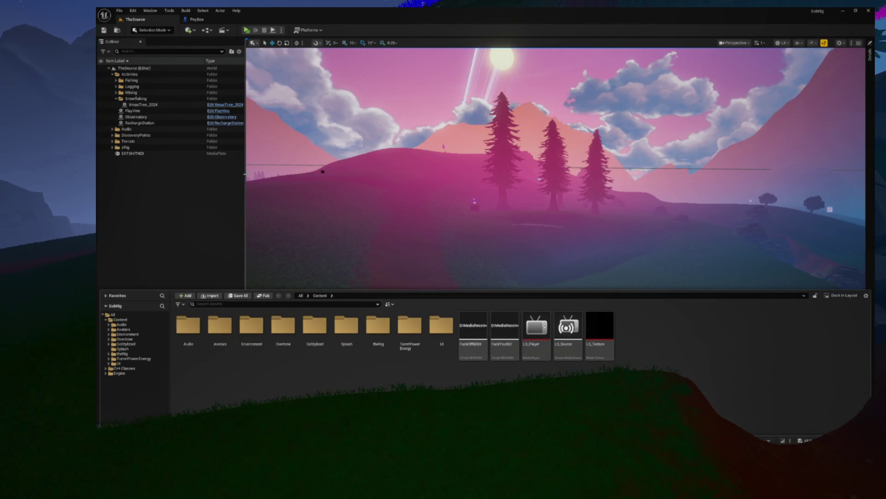
Step: Open the Overtone folder in the Content Browser
{"action": "left_click", "coordinate": [131, 339]}
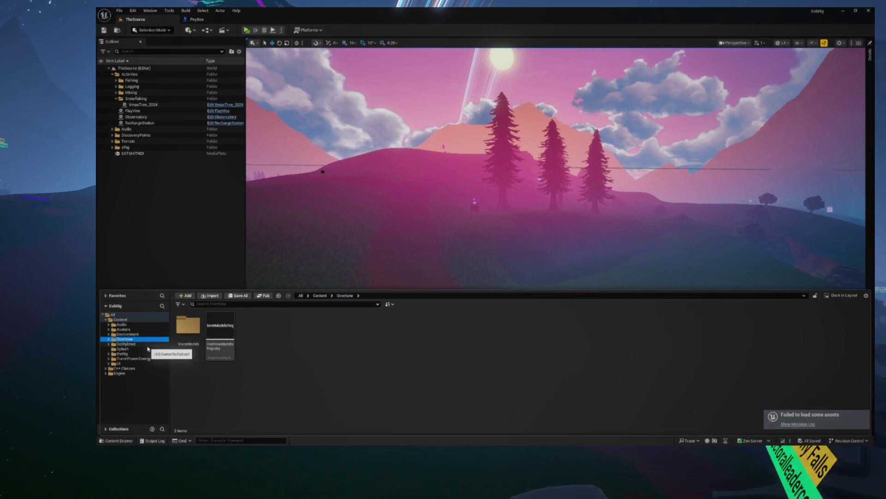
Step: Check the assets that failed to load, close the Widget Reflector, and open the Content Drawer
{"action": "left_click", "coordinate": [798, 424]}
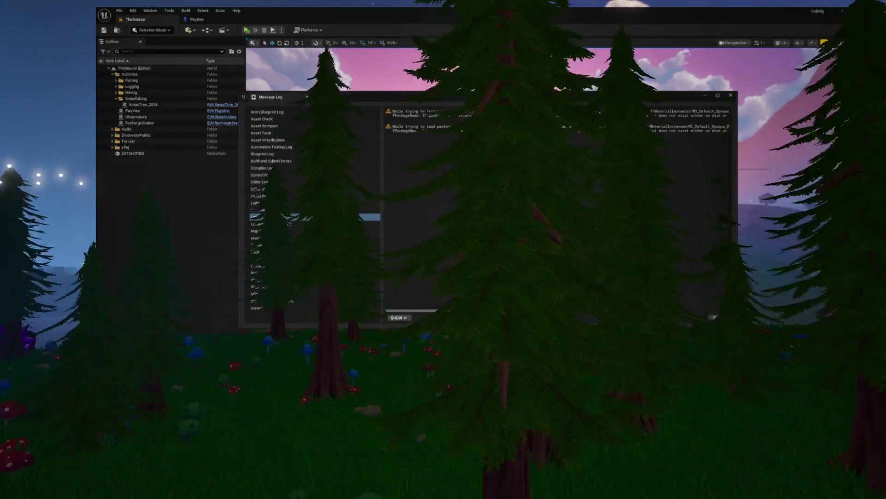
{"action": "left_click", "coordinate": [732, 94]}
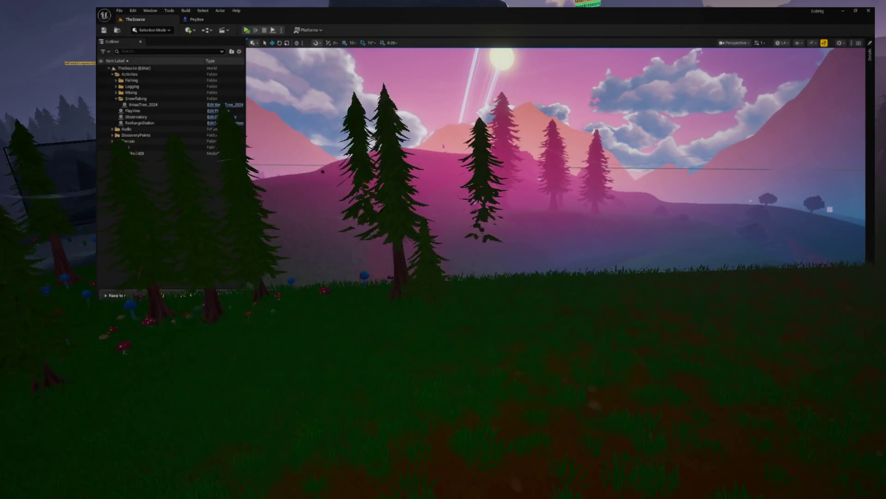
{"action": "key", "text": "ctrl+shift+w"}
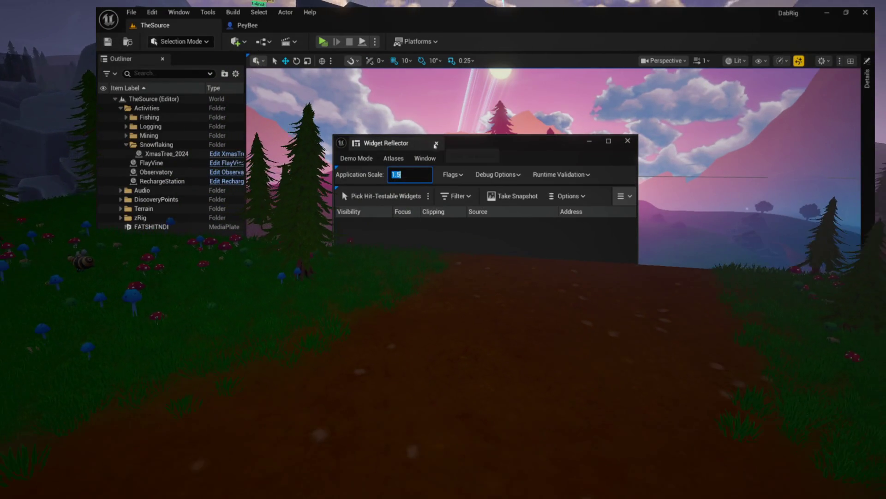
{"action": "left_click", "coordinate": [435, 144]}
{"action": "key", "text": "ctrl+space"}
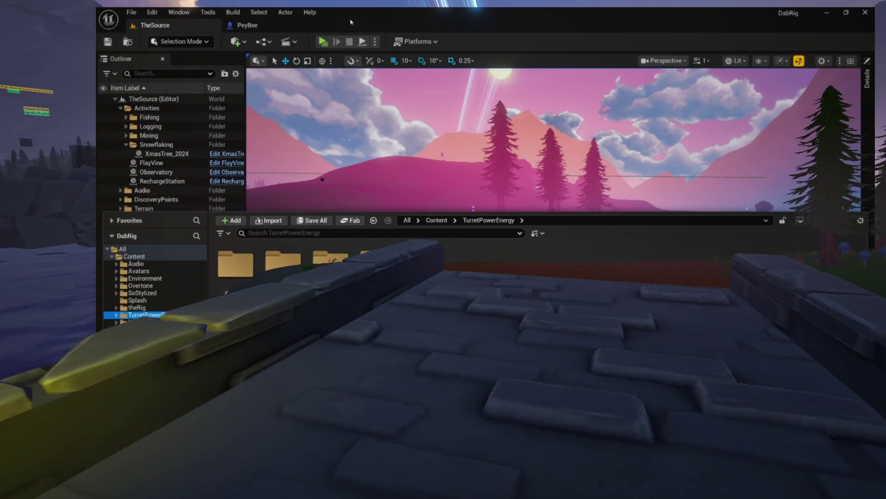
Step: Enable the experimental TwitchIO plugin in Edit > Plugins, accepting the warning
{"action": "left_click", "coordinate": [144, 11]}
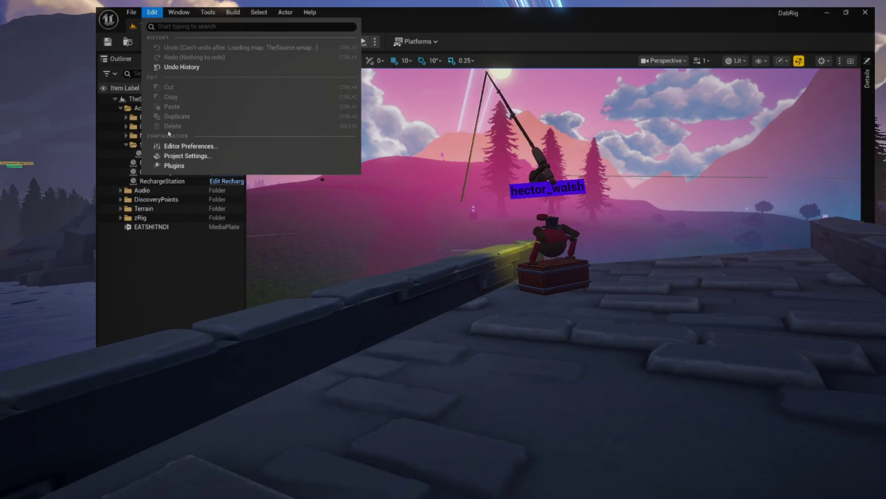
{"action": "left_click", "coordinate": [171, 162]}
{"action": "type", "text": "twi"}
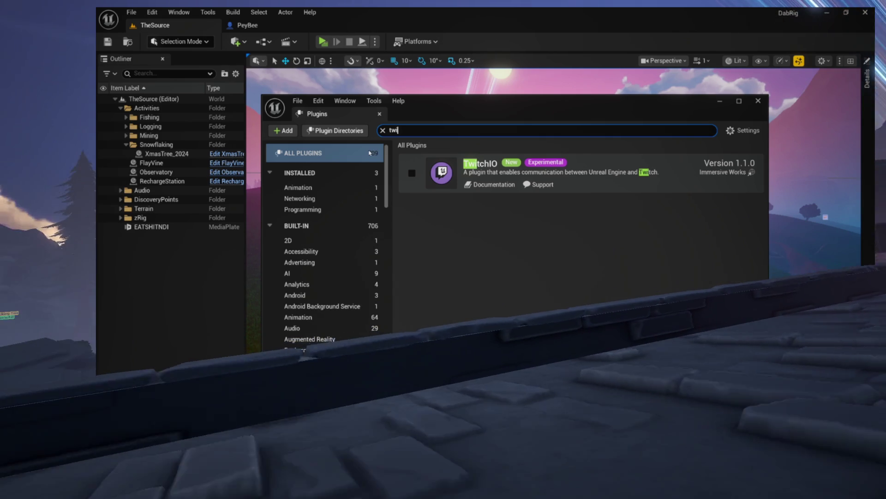
{"action": "left_click", "coordinate": [412, 173]}
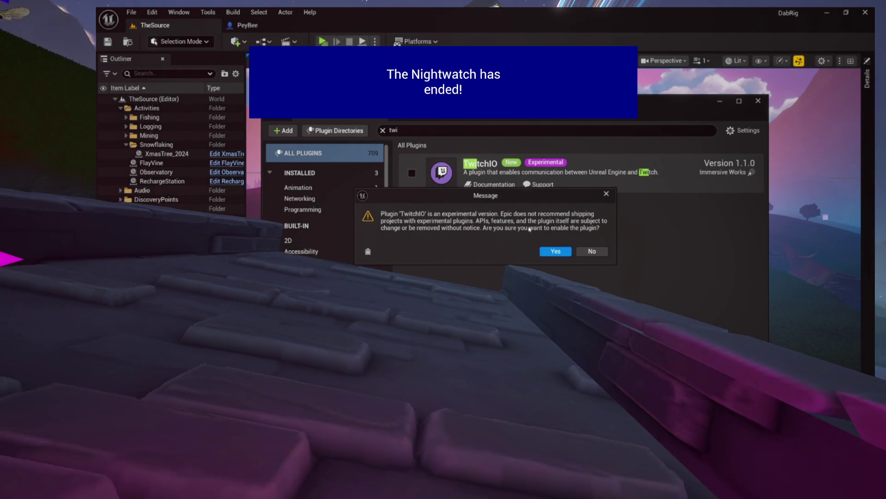
{"action": "left_click", "coordinate": [555, 250]}
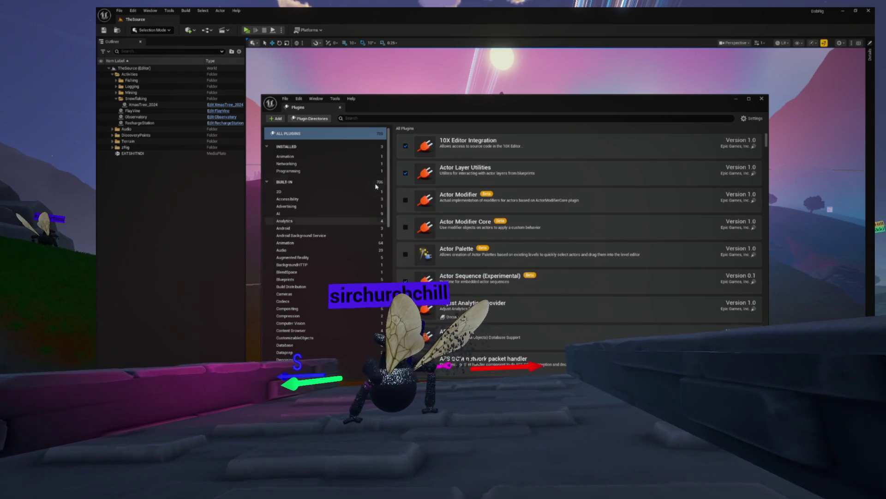
Step: Close the Plugins window to return to the level viewport
{"action": "left_click", "coordinate": [342, 109]}
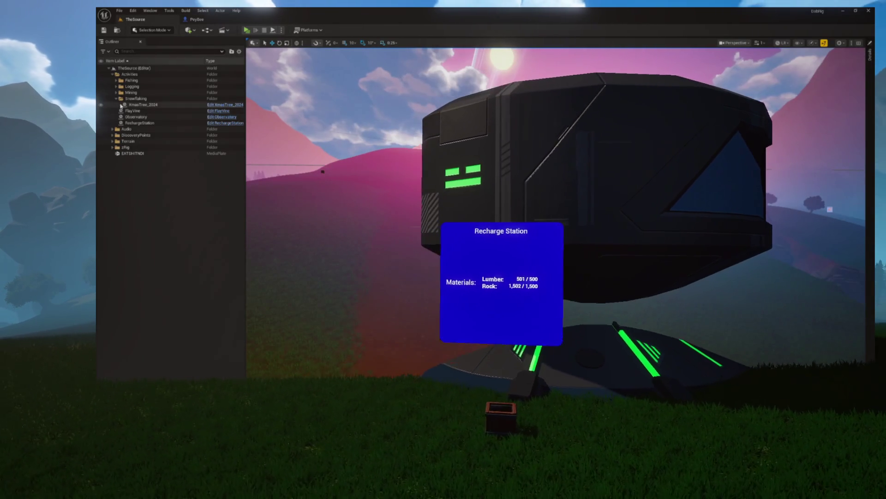
Step: Collapse Snowflaking, expand zRig in the Outliner, and open A_TwitchDispatcher for editing
{"action": "left_click", "coordinate": [116, 99]}
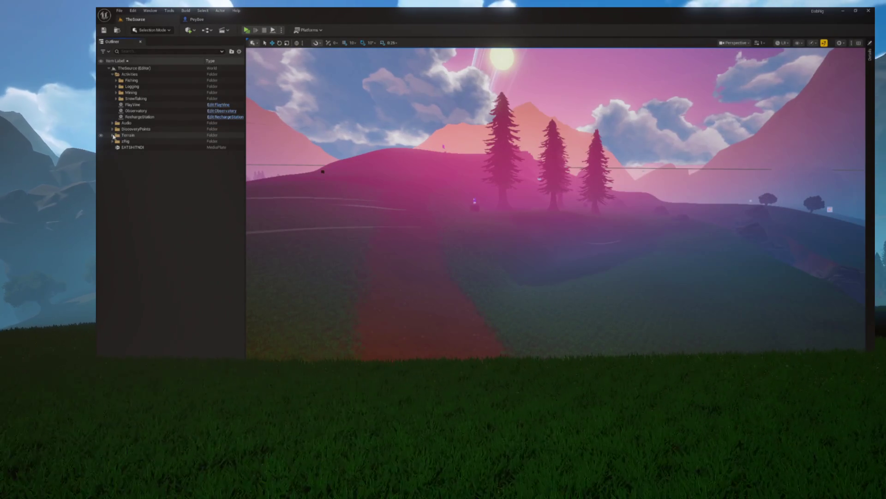
{"action": "left_click", "coordinate": [114, 142]}
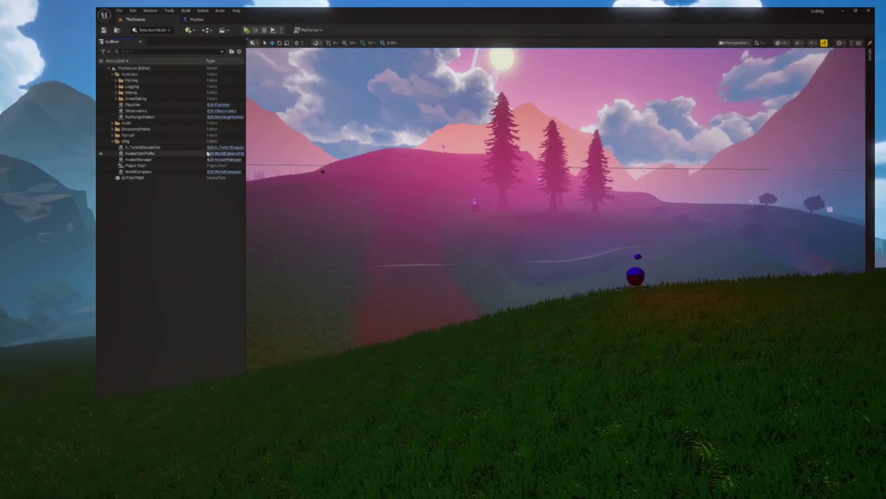
{"action": "left_click", "coordinate": [217, 148]}
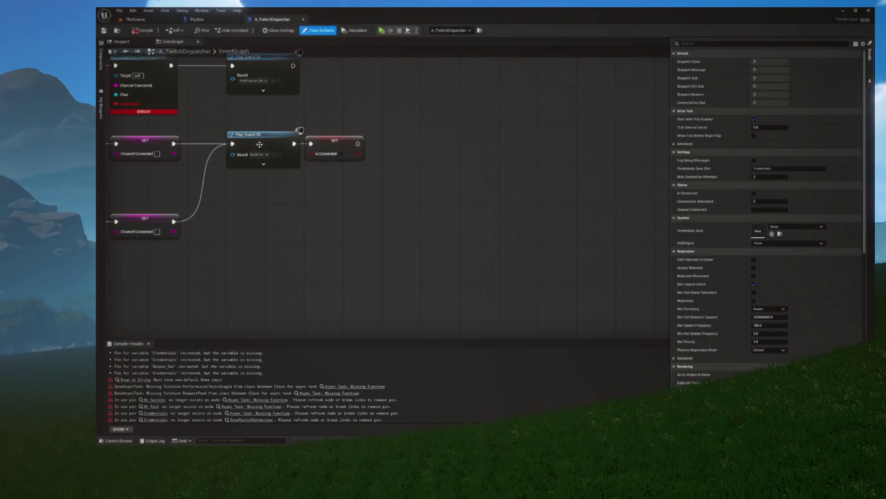
Step: Pan and zoom the EventGraph to show the Async Task node and all three node chains
{"action": "mouse_move", "coordinate": [269, 258]}
{"action": "left_mouse_down"}
{"action": "mouse_move", "coordinate": [406, 295]}
{"action": "mouse_move", "coordinate": [389, 205]}
{"action": "mouse_move", "coordinate": [552, 205]}
{"action": "left_mouse_up"}
{"action": "mouse_move", "coordinate": [416, 204]}
{"action": "left_mouse_down"}
{"action": "mouse_move", "coordinate": [479, 203]}
{"action": "mouse_move", "coordinate": [502, 192]}
{"action": "left_mouse_up"}
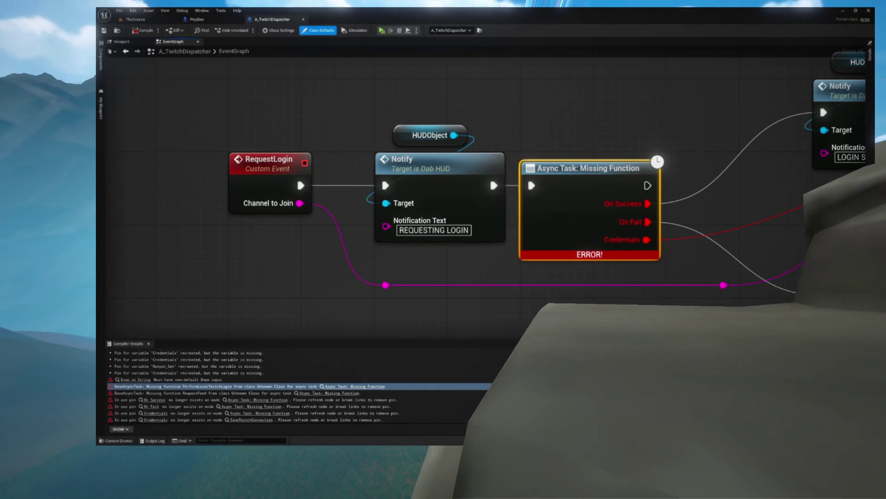
{"action": "scroll", "coordinate": [274, 169], "scroll_direction": "down", "scroll_amount": 4}
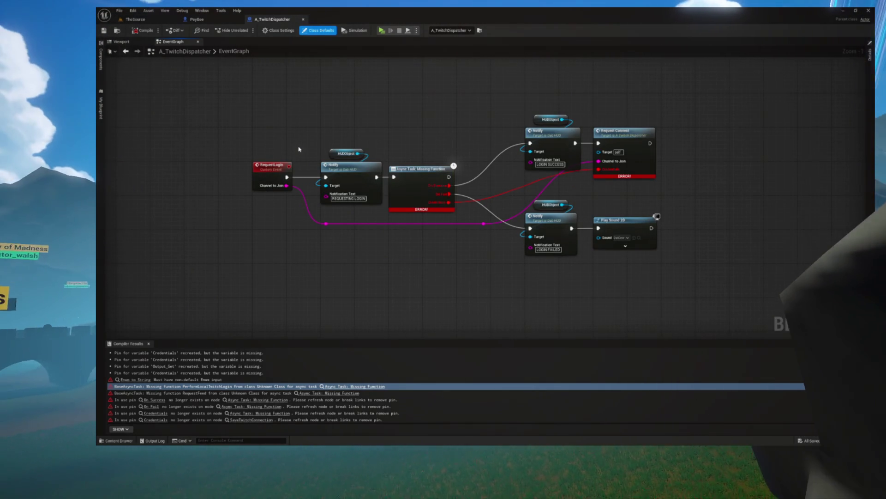
{"action": "scroll", "coordinate": [298, 149], "scroll_direction": "down", "scroll_amount": 1}
{"action": "scroll", "coordinate": [300, 146], "scroll_direction": "down", "scroll_amount": 2}
{"action": "scroll", "coordinate": [292, 192], "scroll_direction": "up", "scroll_amount": 4}
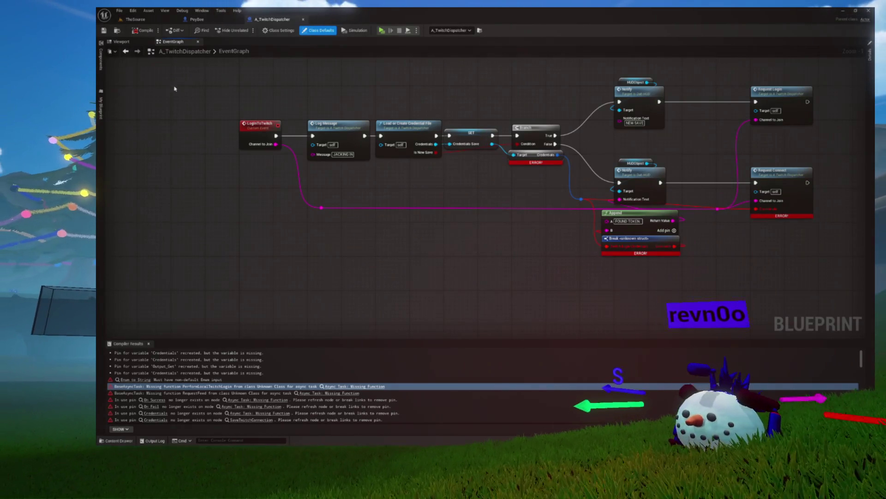
{"action": "scroll", "coordinate": [180, 88], "scroll_direction": "down", "scroll_amount": 7}
{"action": "mouse_move", "coordinate": [180, 87]}
{"action": "left_mouse_down"}
{"action": "mouse_move", "coordinate": [214, 174]}
{"action": "mouse_move", "coordinate": [223, 142]}
{"action": "left_mouse_up"}
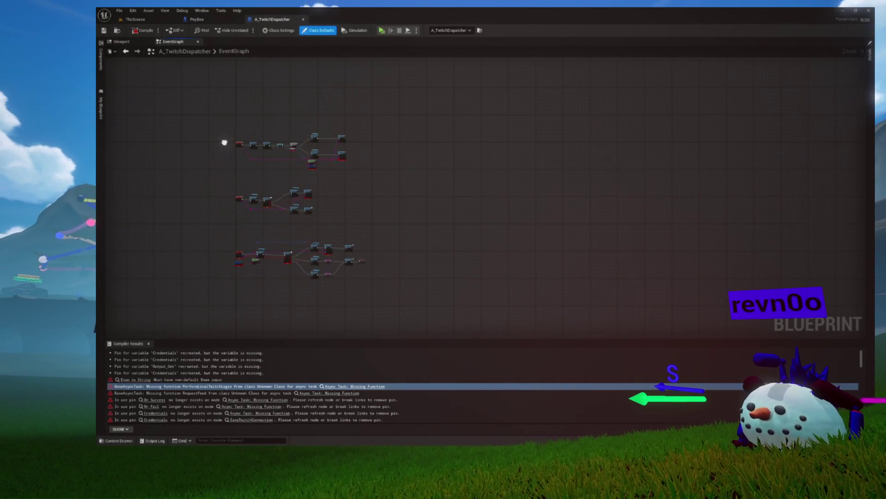
Step: Select all three old node chains and move them out of the way
{"action": "left_click_drag", "start_coordinate": [224, 112], "coordinate": [414, 298]}
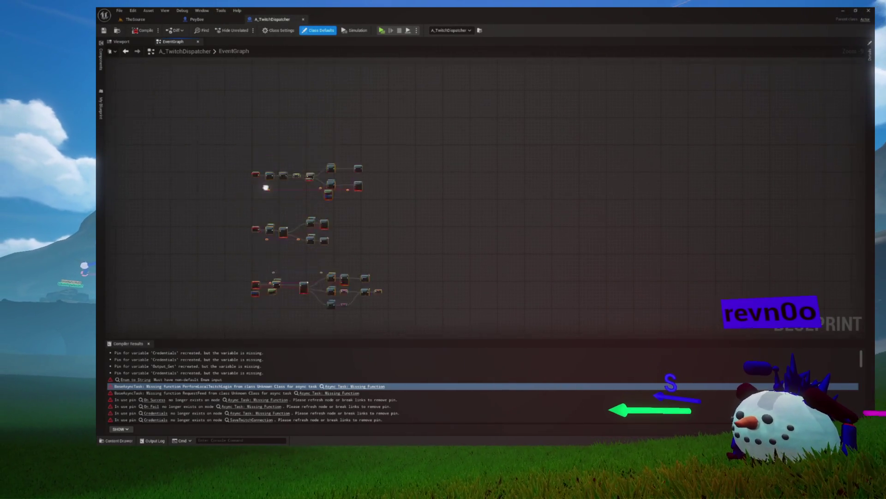
{"action": "scroll", "coordinate": [278, 171], "scroll_direction": "up", "scroll_amount": 6}
{"action": "mouse_move", "coordinate": [276, 236]}
{"action": "left_mouse_down"}
{"action": "mouse_move", "coordinate": [279, 347]}
{"action": "mouse_move", "coordinate": [270, 278]}
{"action": "left_mouse_up"}
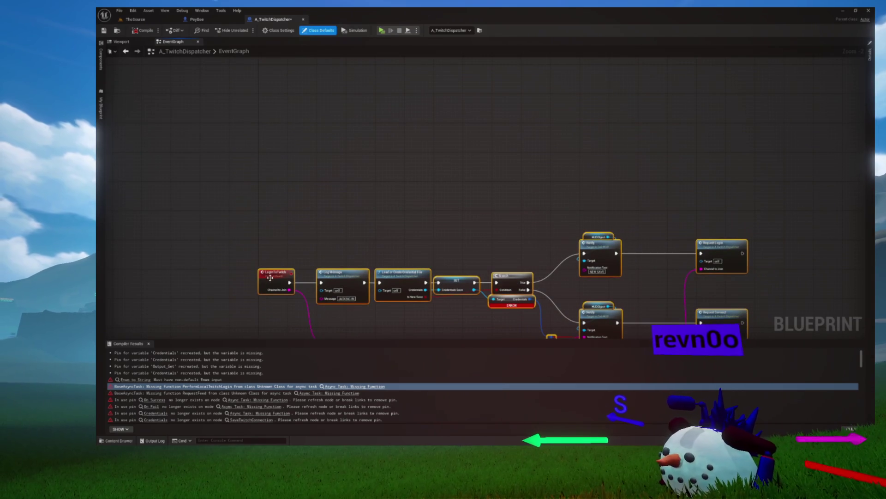
{"action": "left_click_drag", "start_coordinate": [280, 184], "coordinate": [271, 218]}
{"action": "scroll", "coordinate": [275, 131], "scroll_direction": "up", "scroll_amount": 2}
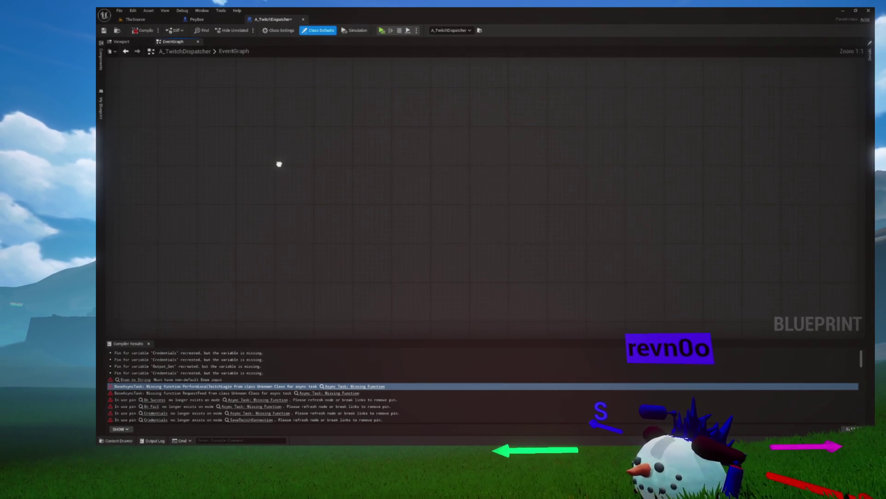
Step: Add a Twitch IO > State > Create node on empty canvas via the 'crea' search
{"action": "right_click", "coordinate": [296, 166]}
{"action": "type", "text": "crea"}
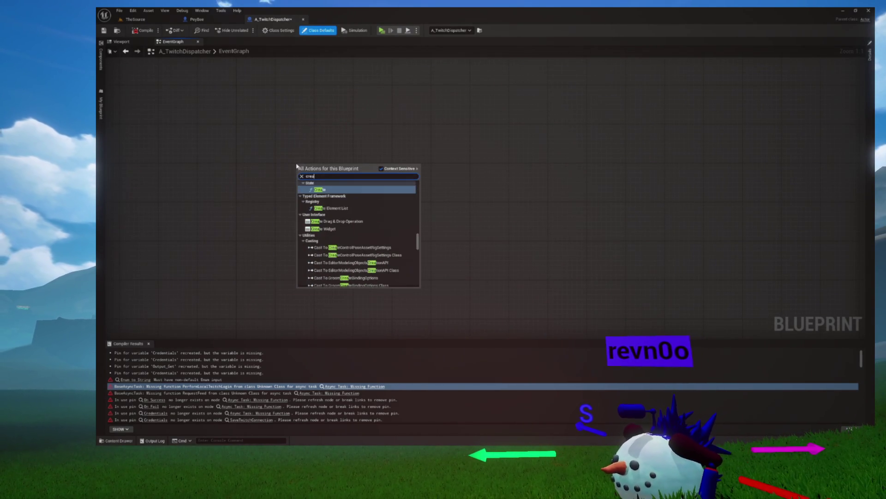
{"action": "scroll", "coordinate": [311, 195], "scroll_direction": "up", "scroll_amount": 2}
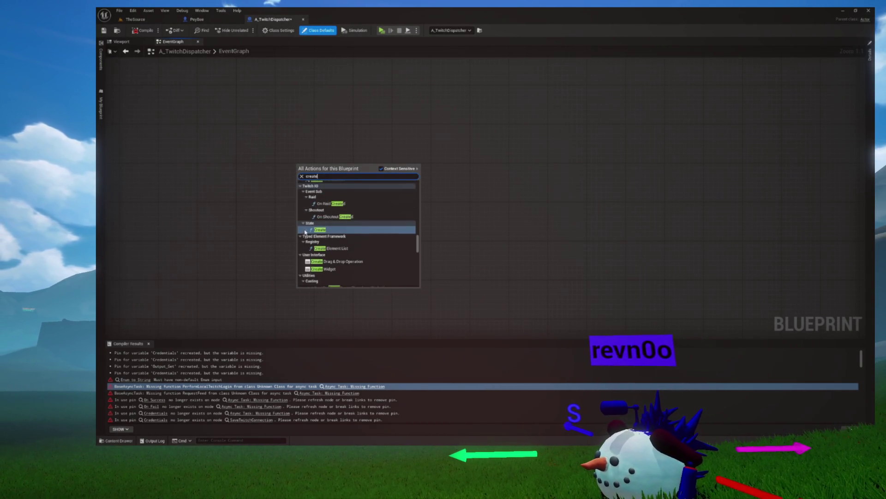
{"action": "scroll", "coordinate": [313, 213], "scroll_direction": "up", "scroll_amount": 2}
{"action": "left_click", "coordinate": [305, 227]}
{"action": "left_click", "coordinate": [303, 220]}
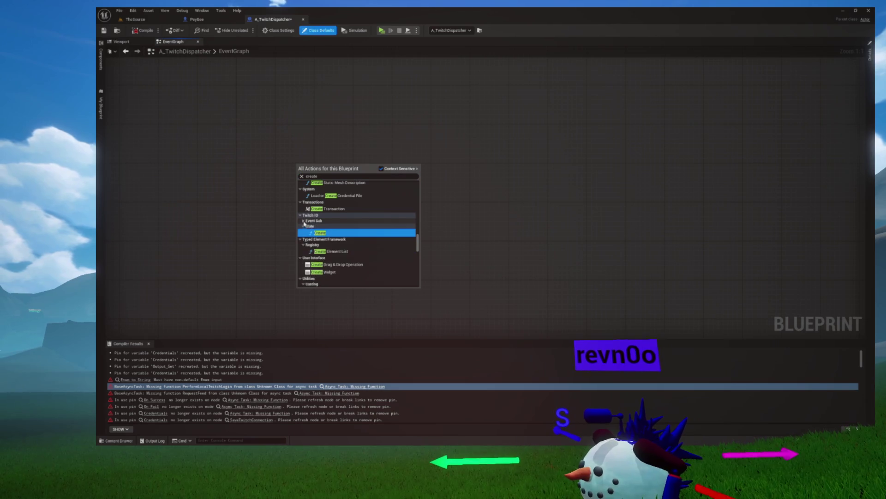
{"action": "left_click", "coordinate": [311, 232]}
{"action": "scroll", "coordinate": [358, 174], "scroll_direction": "up", "scroll_amount": 5}
{"action": "scroll", "coordinate": [357, 173], "scroll_direction": "up", "scroll_amount": 2}
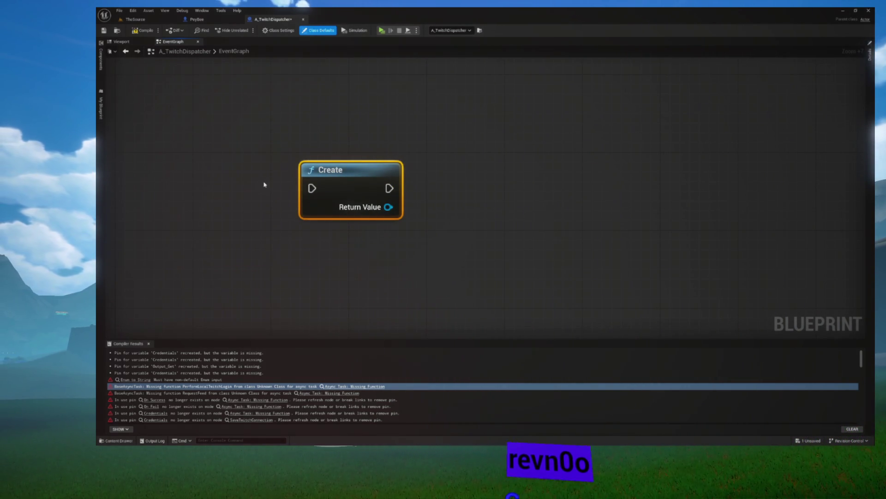
{"action": "left_click_drag", "start_coordinate": [266, 181], "coordinate": [333, 182]}
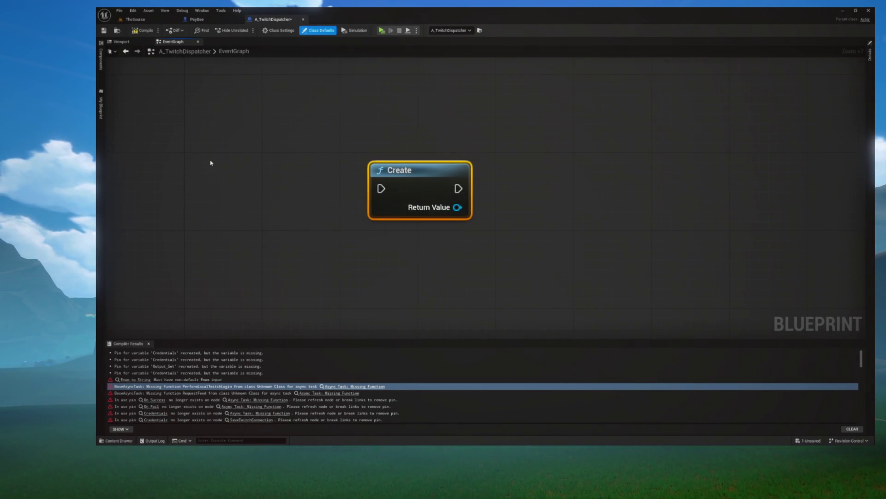
{"action": "scroll", "coordinate": [216, 140], "scroll_direction": "down", "scroll_amount": 9}
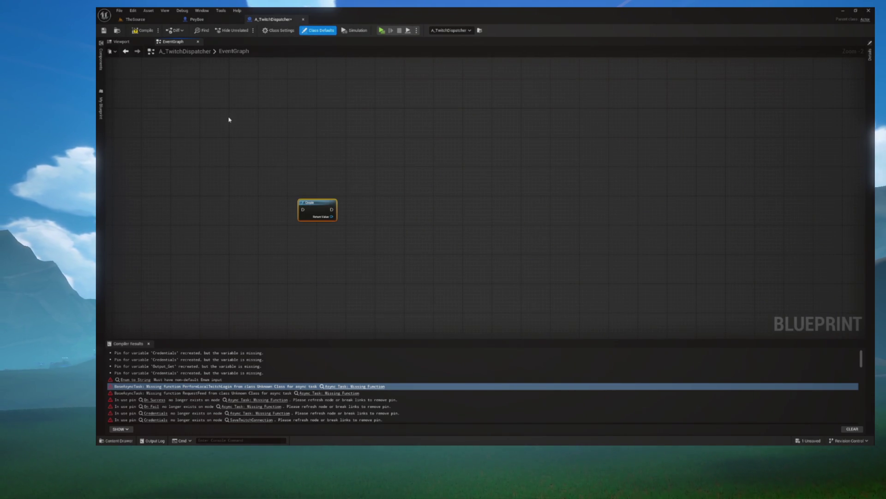
Step: Add an Event BeginPlay node and nudge the Create node beside it
{"action": "right_click", "coordinate": [229, 120]}
{"action": "type", "text": "beginplay"}
{"action": "key", "text": "Return"}
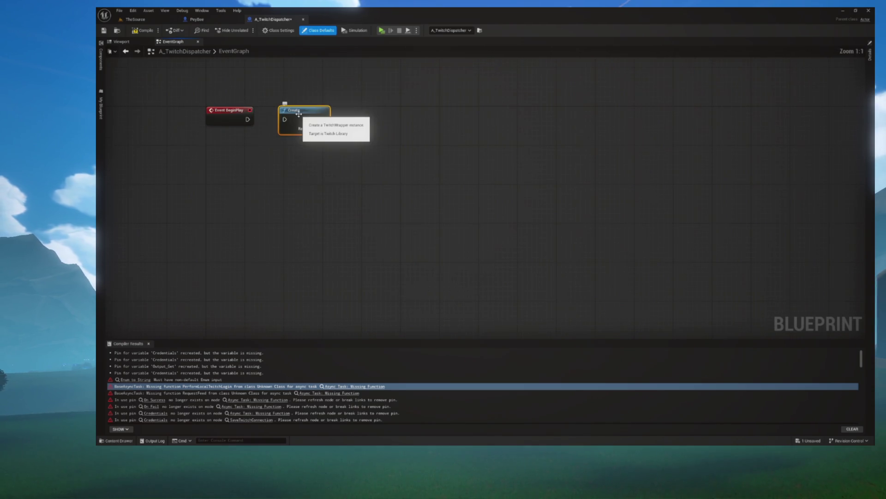
{"action": "scroll", "coordinate": [323, 129], "scroll_direction": "up", "scroll_amount": 2}
{"action": "left_click_drag", "start_coordinate": [350, 137], "coordinate": [342, 140]}
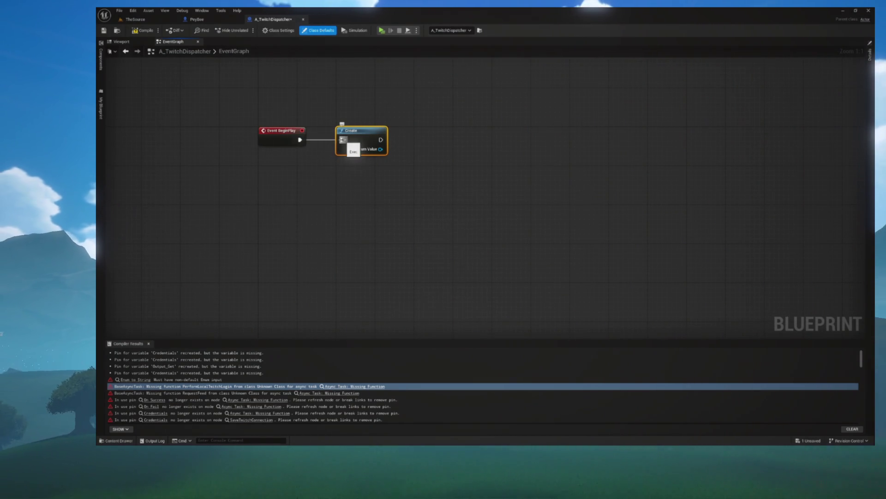
Step: Set the application scale to 1.5 in the Widget Reflector, then close it
{"action": "key", "text": "ctrl+shift+w"}
{"action": "left_click", "coordinate": [390, 161]}
{"action": "type", "text": "1.5"}
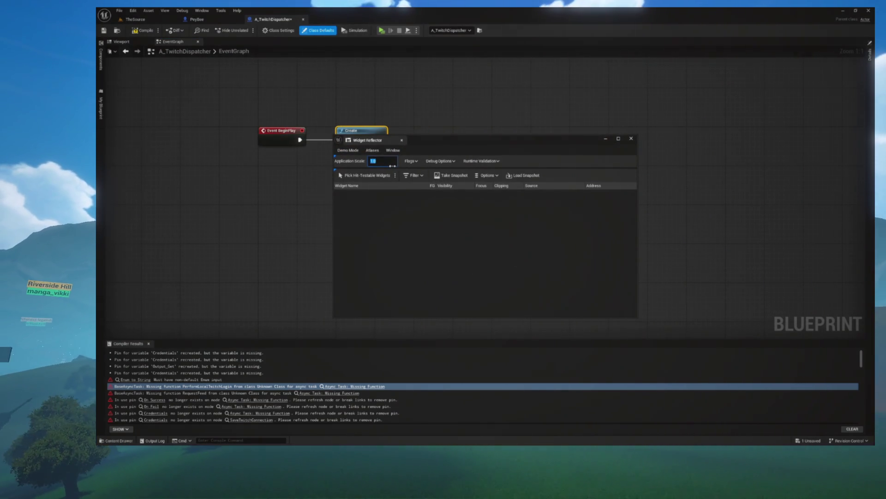
{"action": "key", "text": "Return"}
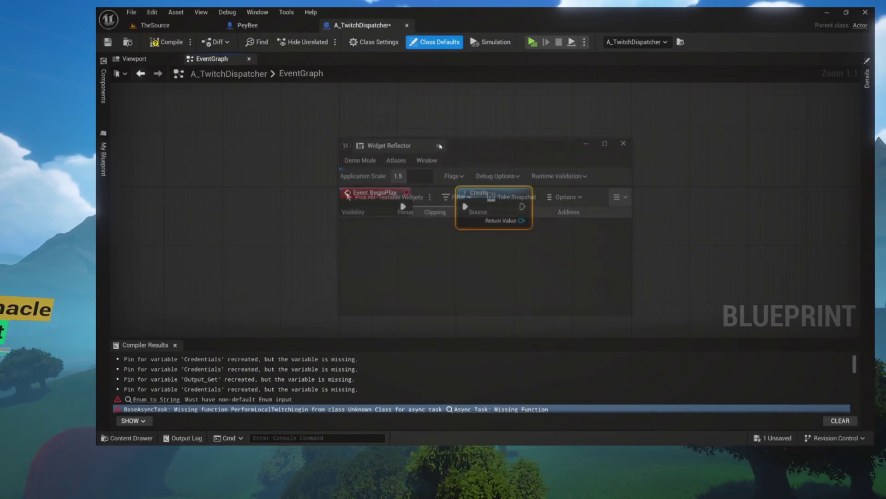
{"action": "left_click", "coordinate": [436, 143]}
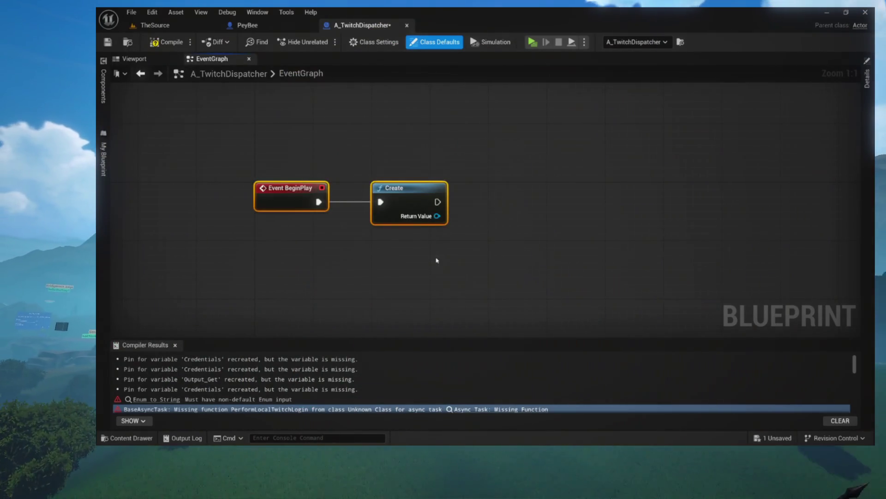
{"action": "left_click_drag", "start_coordinate": [417, 253], "coordinate": [348, 245]}
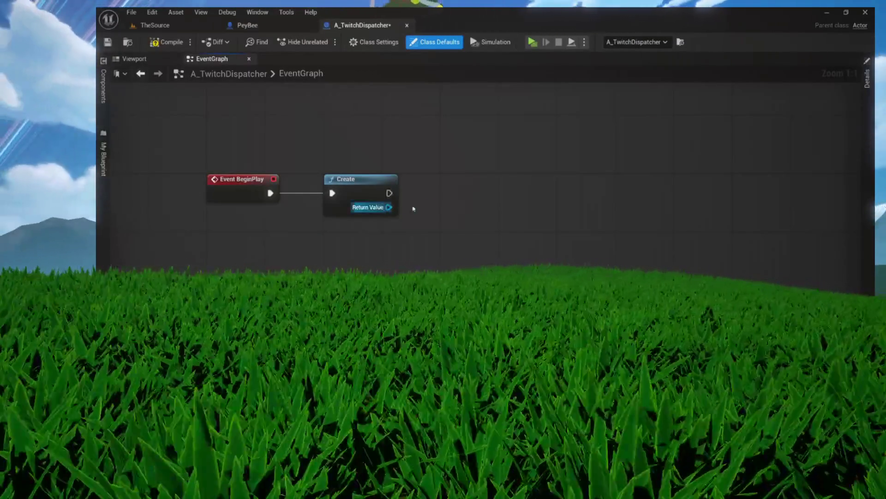
Step: Promote Create's Return Value to a new TwitchInstance variable and align its SET node
{"action": "left_click_drag", "start_coordinate": [389, 207], "coordinate": [440, 202]}
{"action": "left_click", "coordinate": [477, 259]}
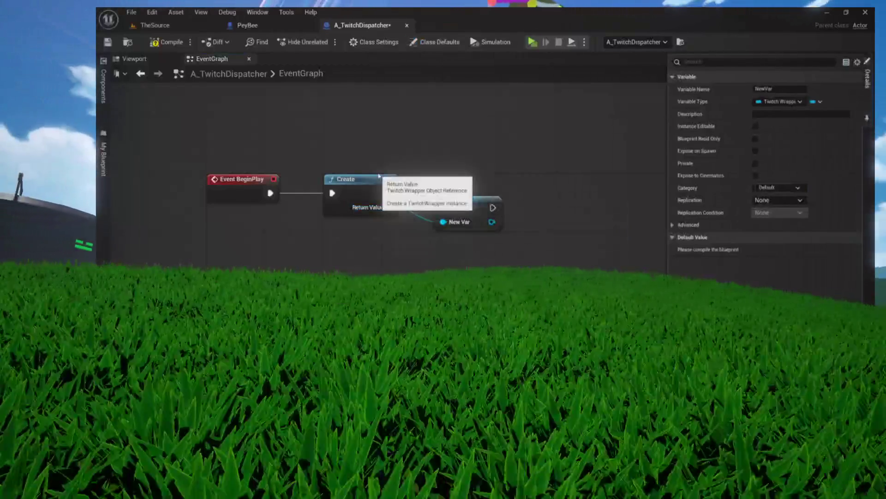
{"action": "left_click", "coordinate": [104, 190]}
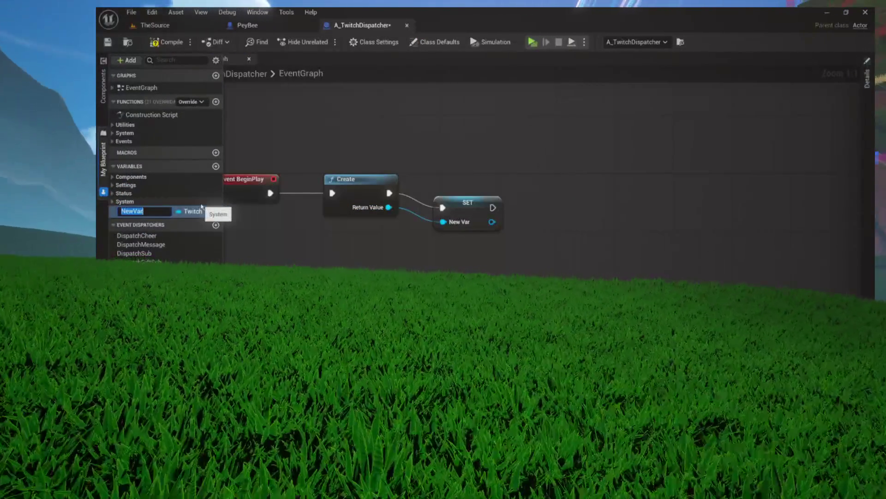
{"action": "type", "text": "TwitchInstance"}
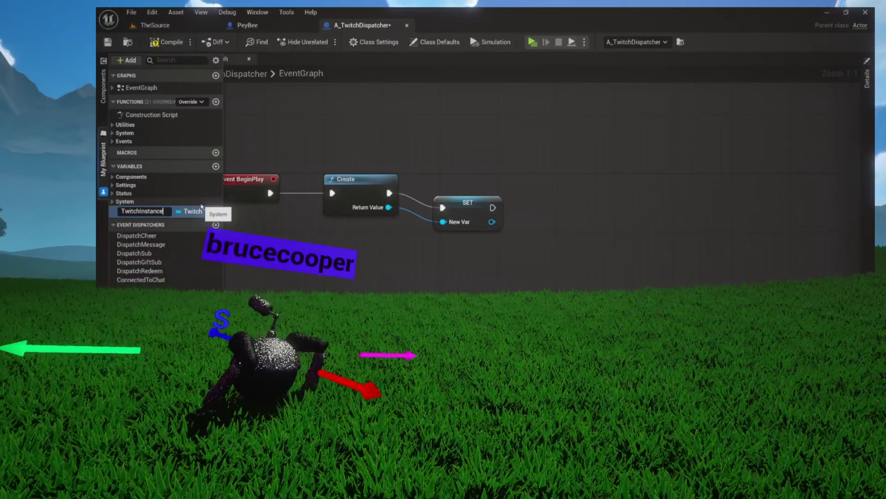
{"action": "key", "text": "Return"}
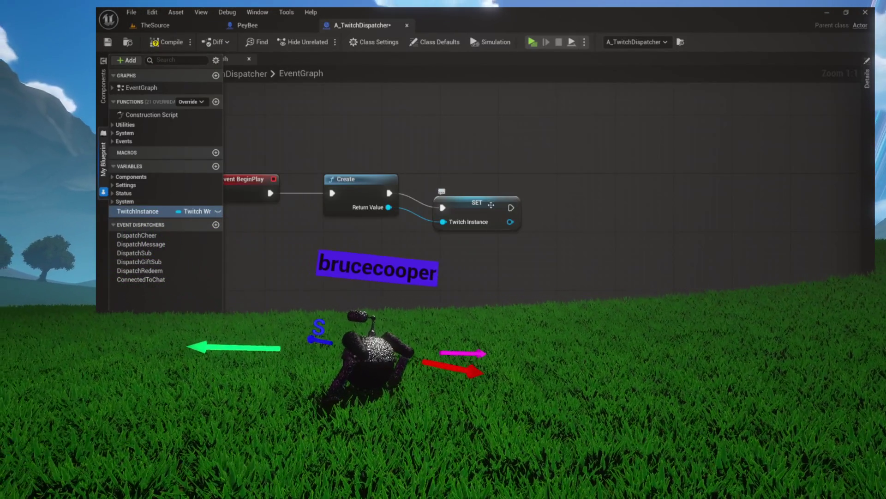
{"action": "left_click_drag", "start_coordinate": [506, 199], "coordinate": [488, 192]}
{"action": "left_click_drag", "start_coordinate": [397, 236], "coordinate": [297, 233]}
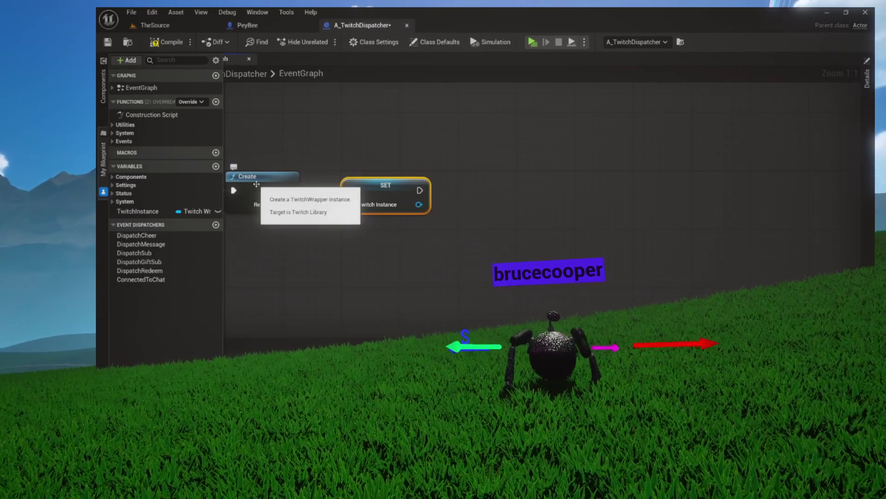
Step: Drop a 'start twitch' search, then chain an On Chat Message node after SET
{"action": "right_click", "coordinate": [497, 172]}
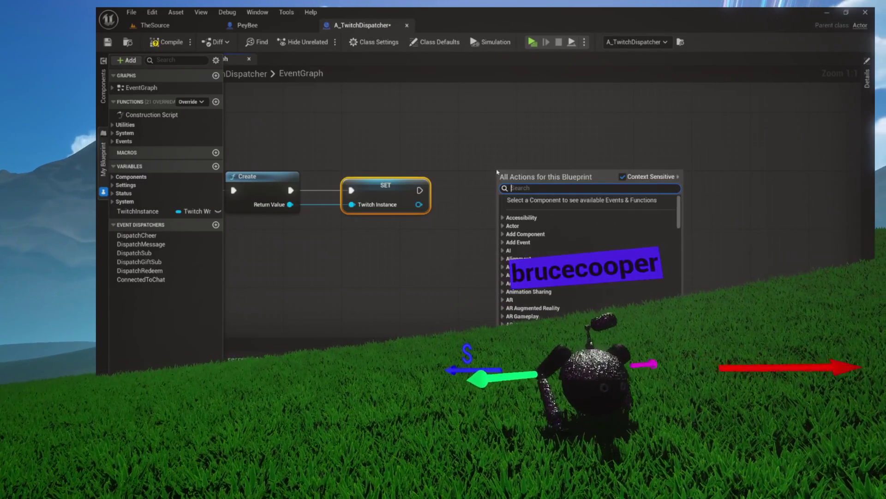
{"action": "type", "text": "start"}
{"action": "type", "text": " twut"}
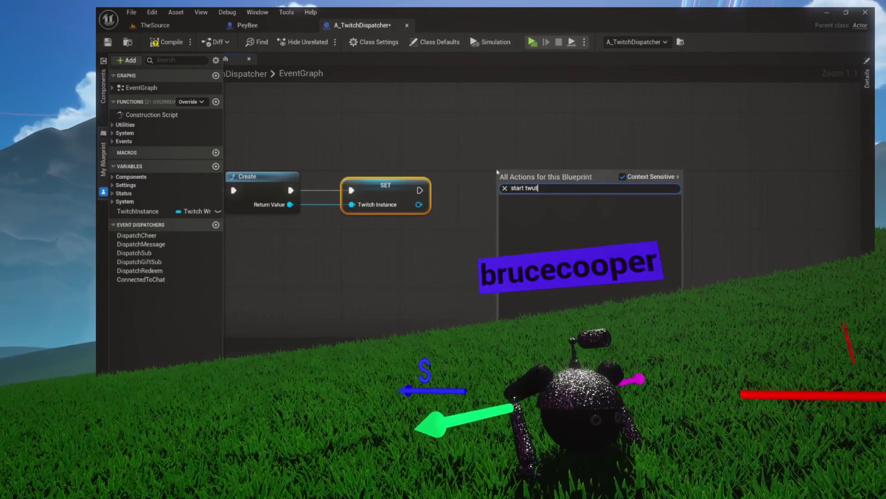
{"action": "key", "text": "BackSpace"}
{"action": "key", "text": "BackSpace"}
{"action": "type", "text": "itch"}
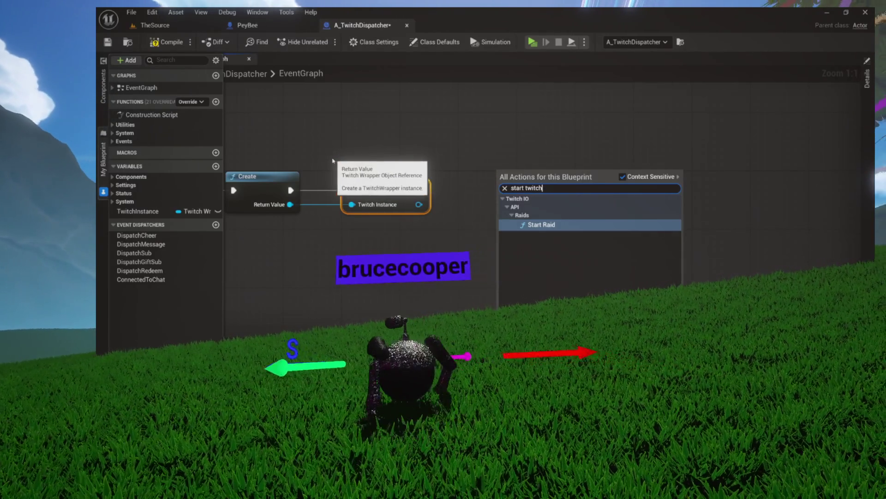
{"action": "left_click", "coordinate": [367, 161]}
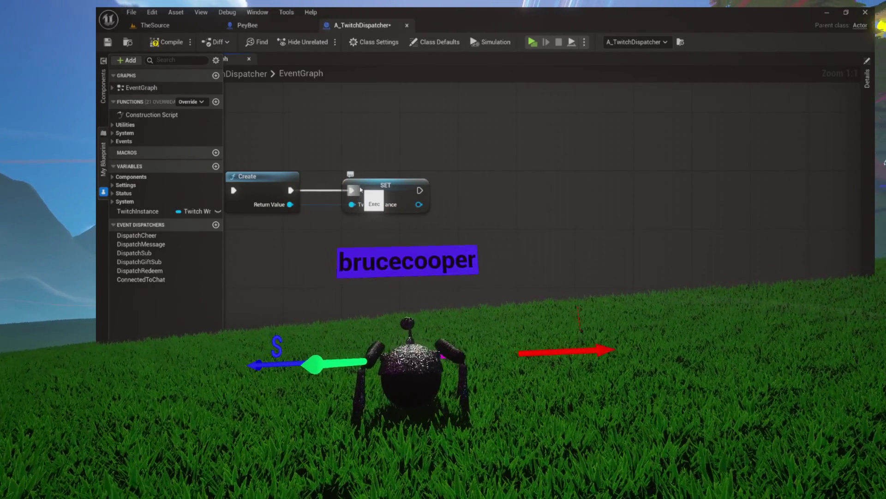
{"action": "left_click_drag", "start_coordinate": [445, 188], "coordinate": [362, 192]}
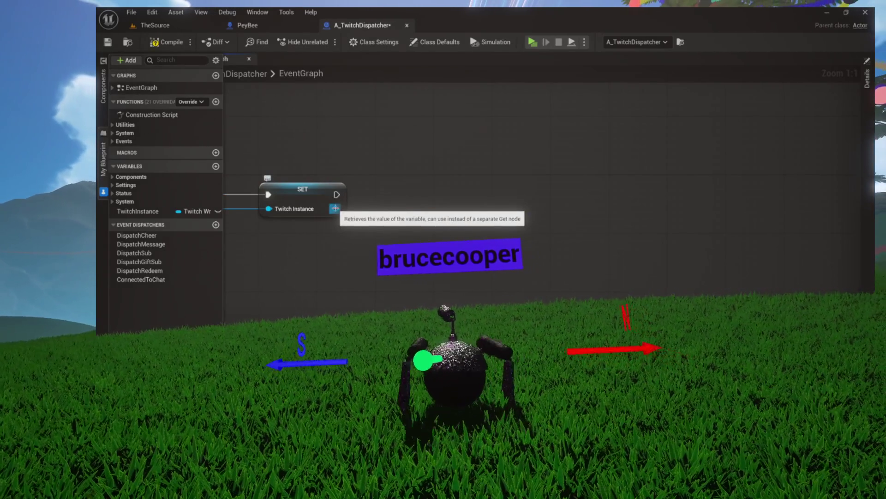
{"action": "left_click_drag", "start_coordinate": [334, 208], "coordinate": [365, 206]}
{"action": "type", "text": "onchat"}
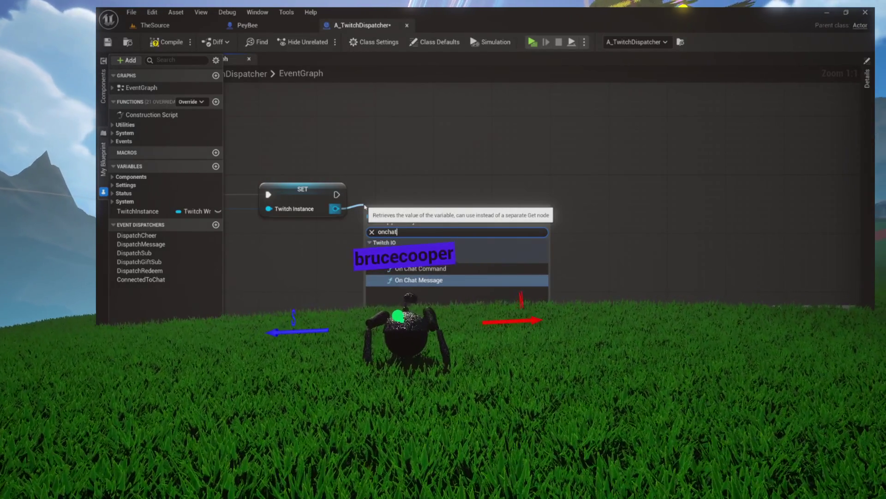
{"action": "key", "text": "Return"}
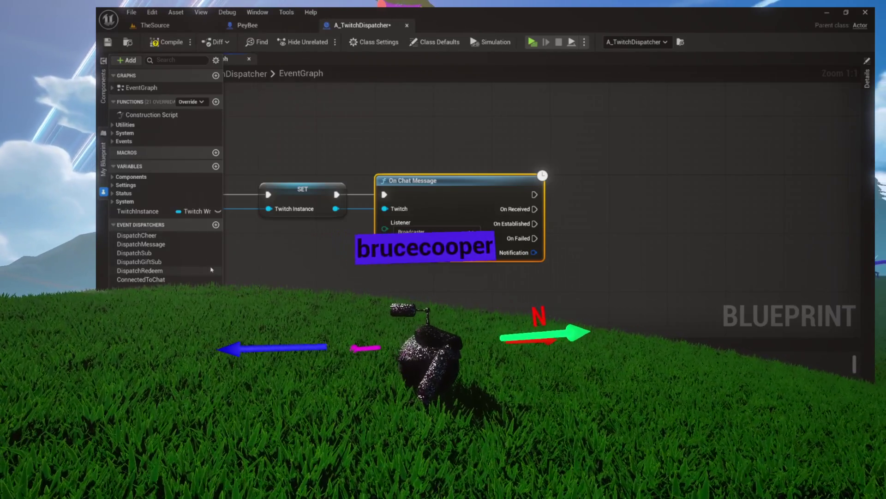
{"action": "mouse_move", "coordinate": [528, 158]}
{"action": "left_mouse_down"}
{"action": "mouse_move", "coordinate": [320, 252]}
{"action": "mouse_move", "coordinate": [384, 250]}
{"action": "left_mouse_up"}
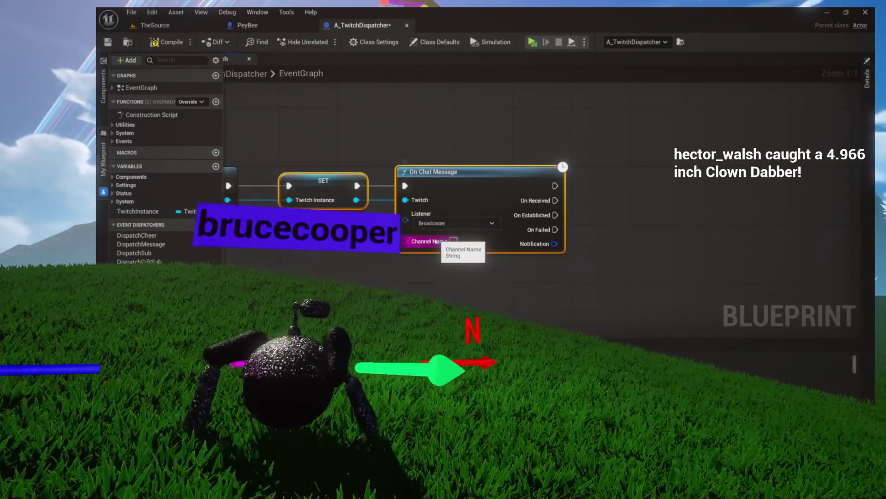
Step: Wire a ChannelConnected getter from Status into On Chat Message's Channel Name input
{"action": "left_click_drag", "start_coordinate": [282, 243], "coordinate": [329, 243]}
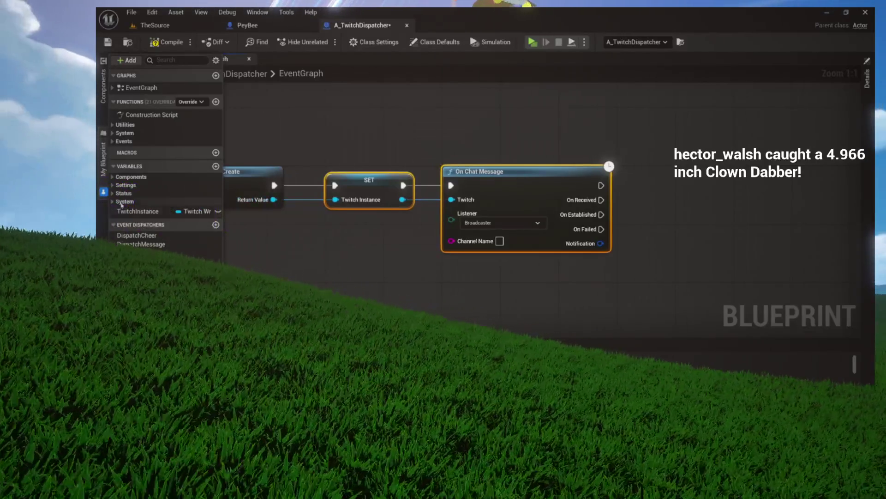
{"action": "left_click", "coordinate": [113, 194]}
{"action": "mouse_move", "coordinate": [147, 227]}
{"action": "left_mouse_down"}
{"action": "mouse_move", "coordinate": [263, 250]}
{"action": "mouse_move", "coordinate": [339, 245]}
{"action": "left_mouse_up"}
{"action": "left_click", "coordinate": [385, 263]}
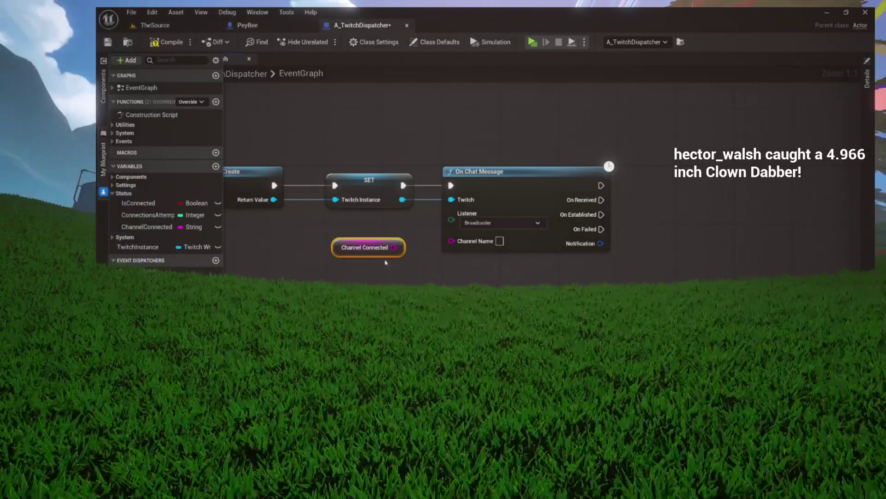
{"action": "left_click_drag", "start_coordinate": [393, 247], "coordinate": [452, 241]}
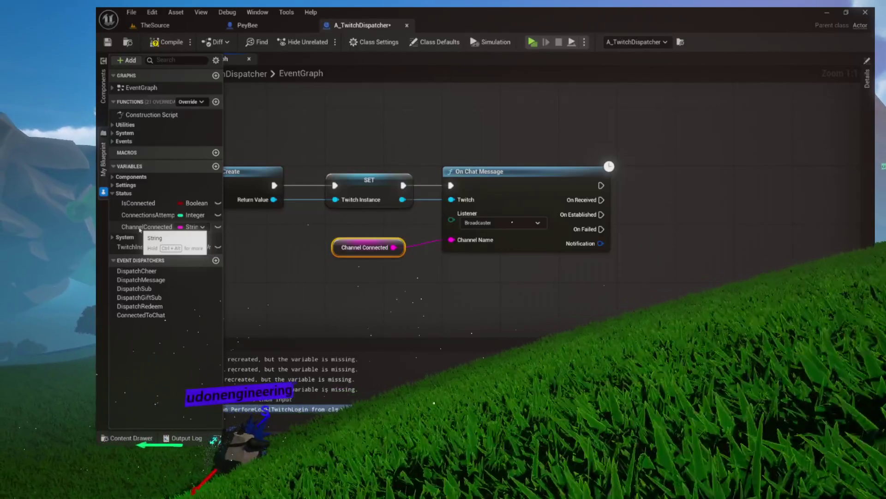
Step: Give ChannelConnected the channel name as its default and compile, keeping Broadcaster as listener
{"action": "left_click", "coordinate": [140, 228]}
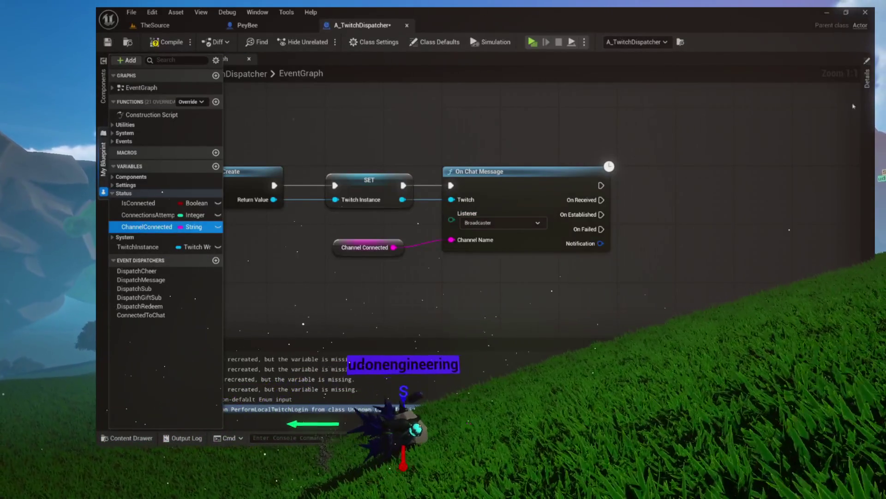
{"action": "left_click", "coordinate": [865, 114]}
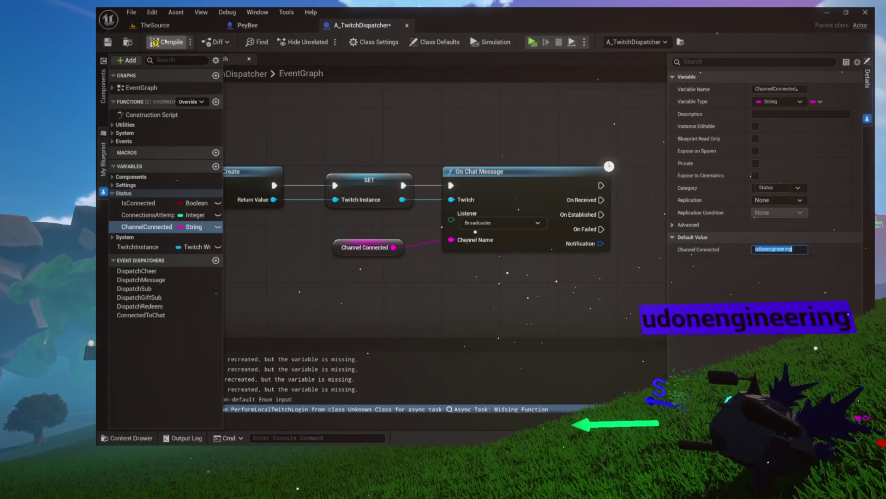
{"action": "left_click", "coordinate": [165, 41]}
{"action": "left_click_drag", "start_coordinate": [323, 170], "coordinate": [414, 165]}
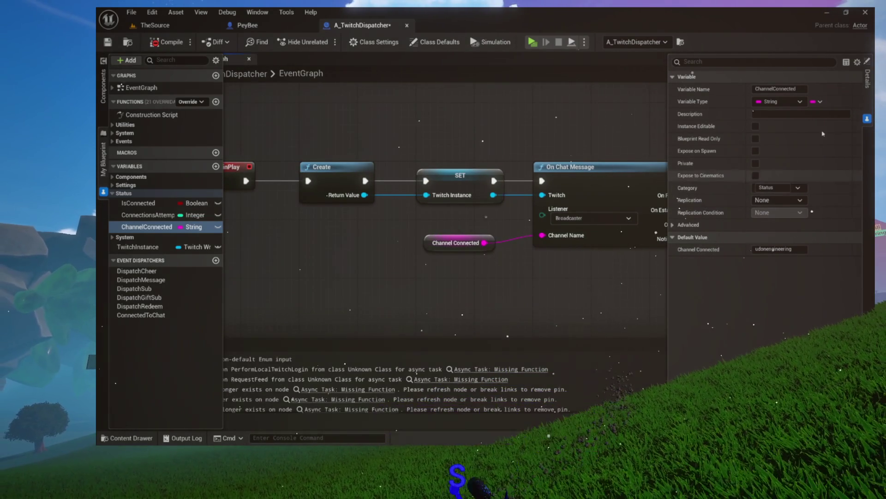
{"action": "left_click_drag", "start_coordinate": [590, 119], "coordinate": [333, 147]}
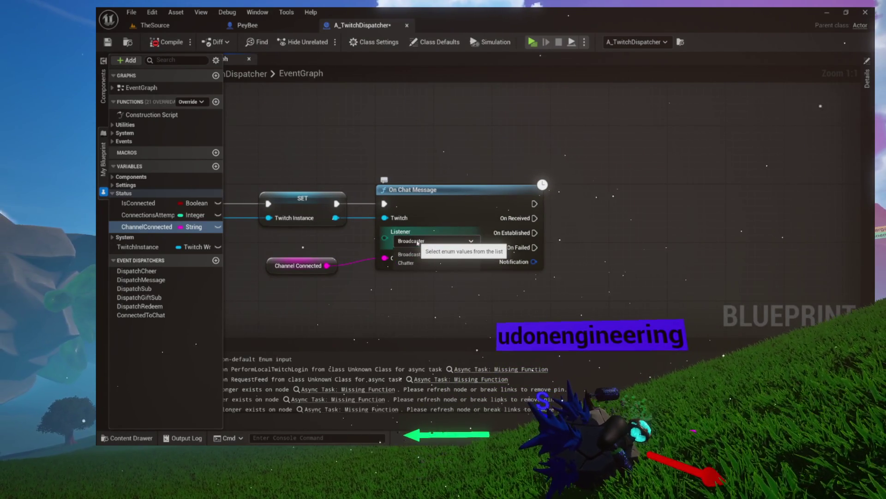
{"action": "left_click", "coordinate": [417, 242]}
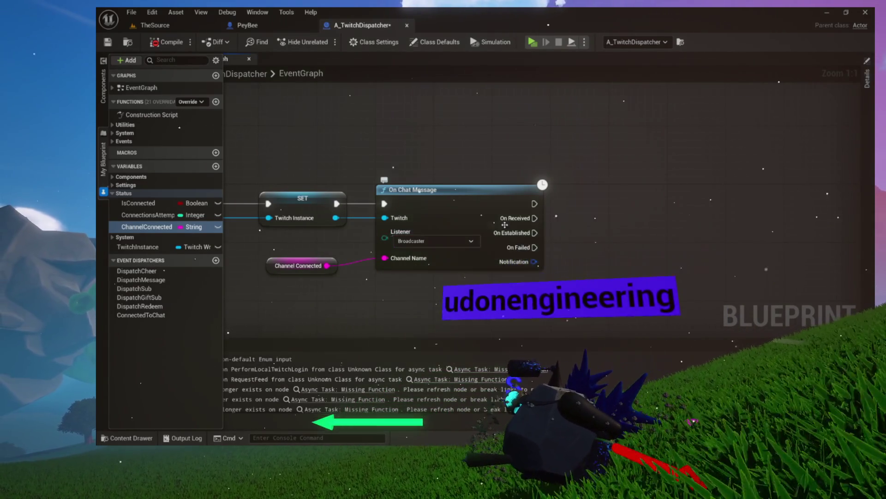
Step: Pan around On Chat Message to read its output pin tooltips
{"action": "mouse_move", "coordinate": [525, 269]}
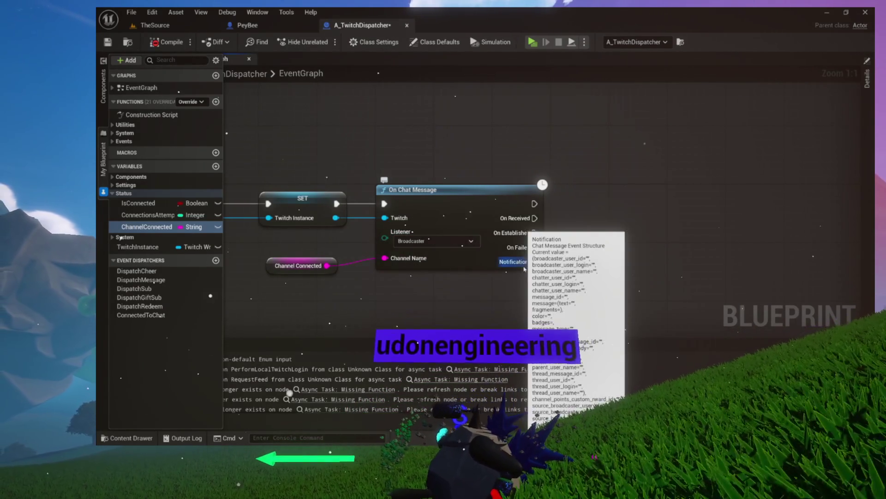
{"action": "left_click_drag", "start_coordinate": [525, 269], "coordinate": [428, 246]}
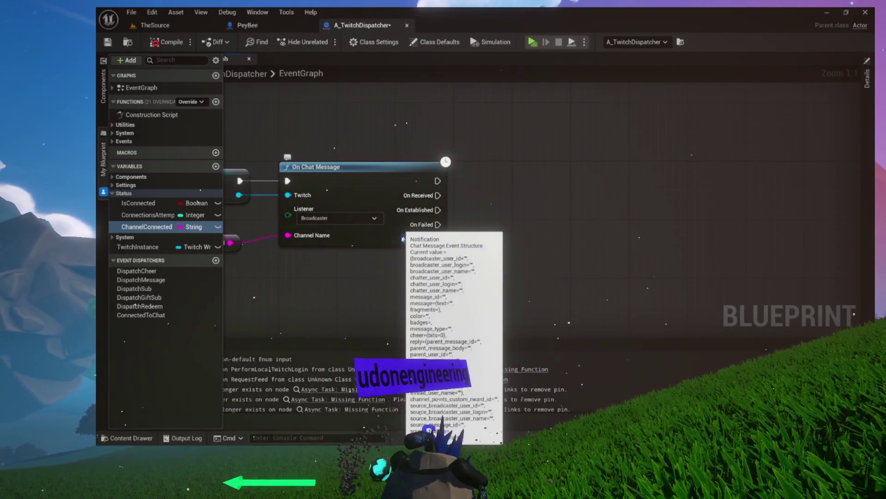
{"action": "mouse_move", "coordinate": [430, 199]}
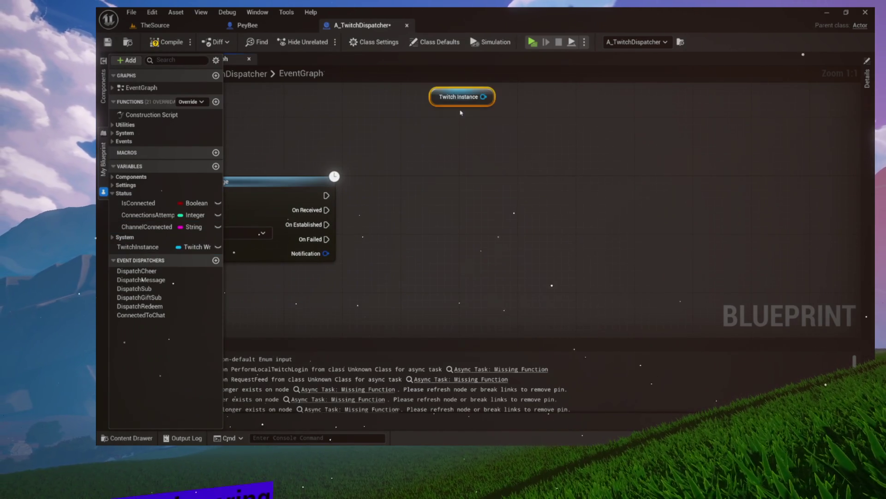
Step: Pull a wire from Twitch Instance, clear the search and expand Channel Points events
{"action": "mouse_move", "coordinate": [342, 150]}
{"action": "left_mouse_down"}
{"action": "mouse_move", "coordinate": [240, 186]}
{"action": "mouse_move", "coordinate": [277, 187]}
{"action": "left_mouse_up"}
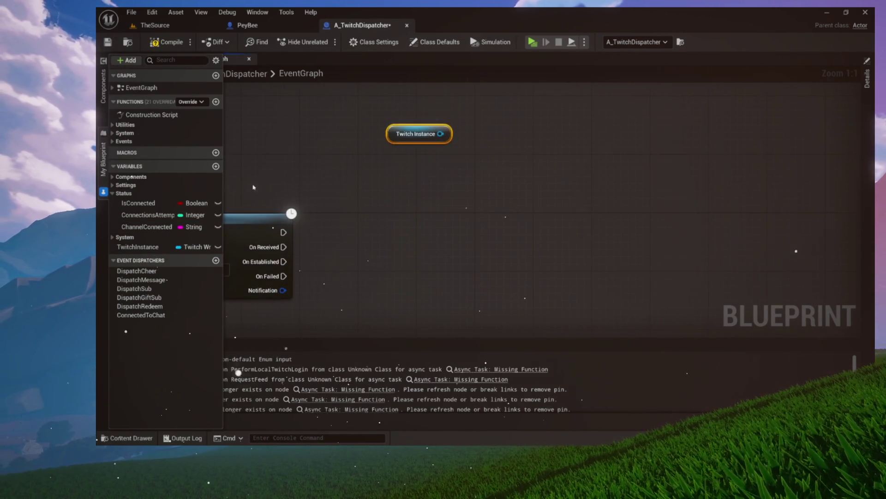
{"action": "left_click_drag", "start_coordinate": [344, 178], "coordinate": [458, 182]}
{"action": "mouse_move", "coordinate": [331, 237]}
{"action": "left_mouse_down"}
{"action": "mouse_move", "coordinate": [446, 180]}
{"action": "mouse_move", "coordinate": [471, 184]}
{"action": "left_mouse_up"}
{"action": "type", "text": "onfo"}
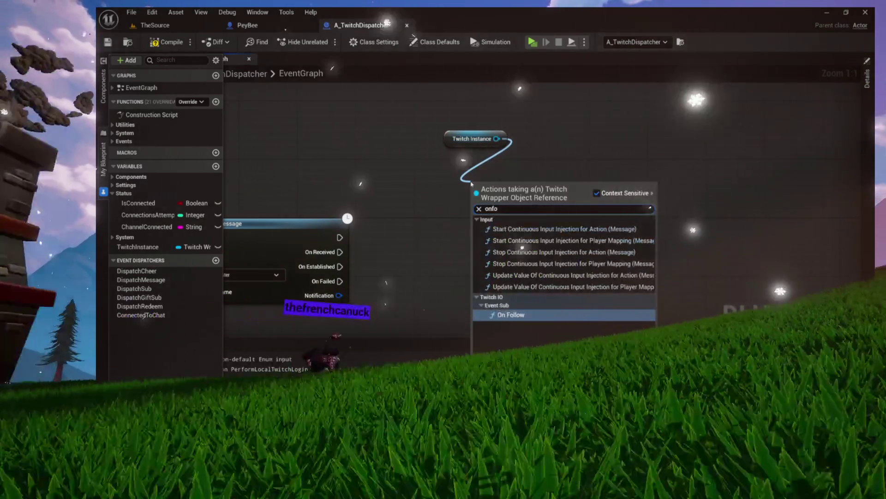
{"action": "key", "text": "BackSpace"}
{"action": "key", "text": "BackSpace"}
{"action": "key", "text": "BackSpace"}
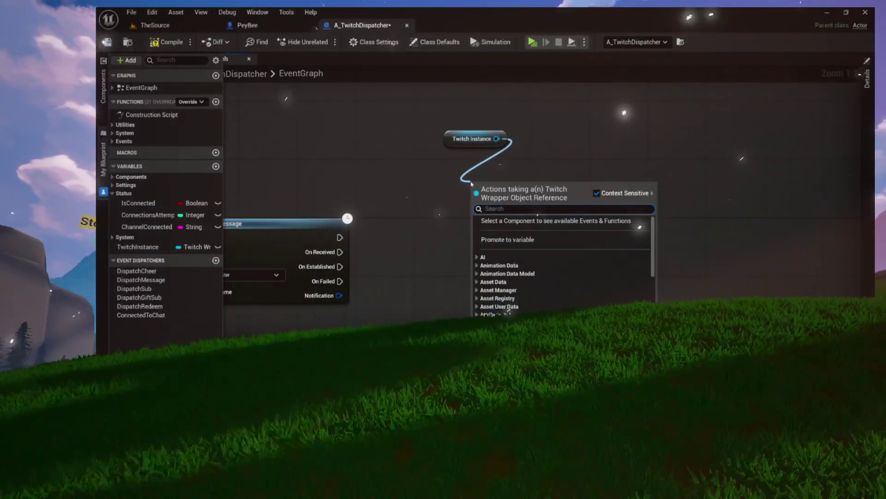
{"action": "scroll", "coordinate": [500, 277], "scroll_direction": "down", "scroll_amount": 10}
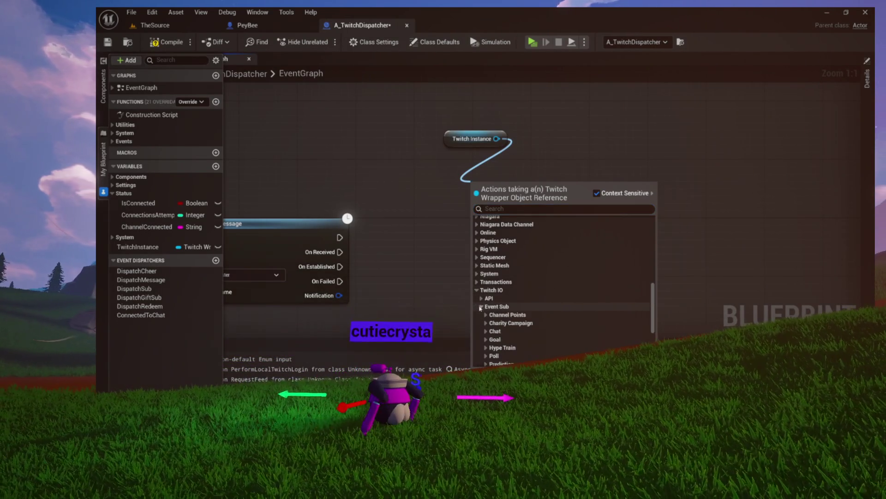
{"action": "scroll", "coordinate": [483, 307], "scroll_direction": "down", "scroll_amount": 2}
{"action": "left_click", "coordinate": [486, 272]}
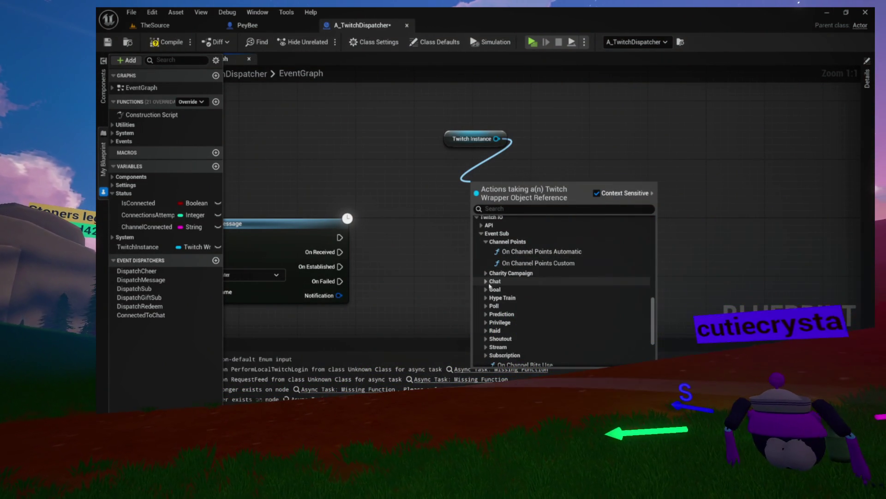
Step: Expand Hype Train, scroll to the subscription events and add On Subscription New
{"action": "scroll", "coordinate": [488, 271], "scroll_direction": "down", "scroll_amount": 1}
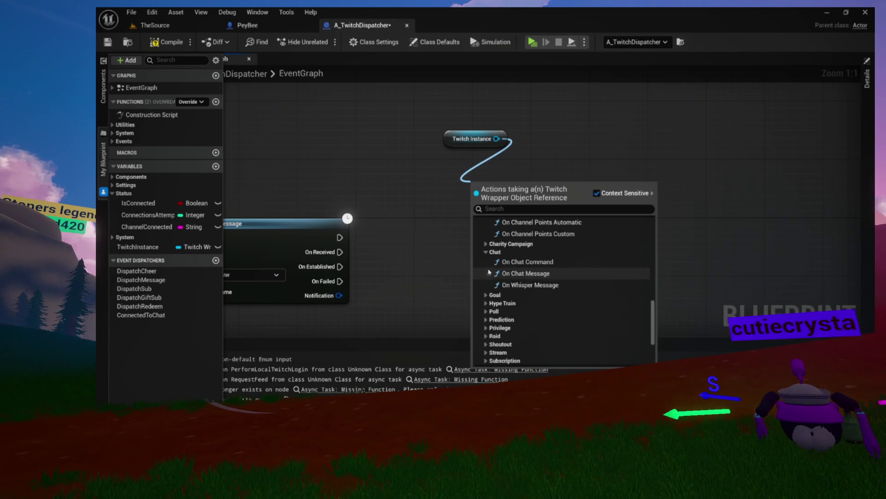
{"action": "scroll", "coordinate": [533, 283], "scroll_direction": "down", "scroll_amount": 1}
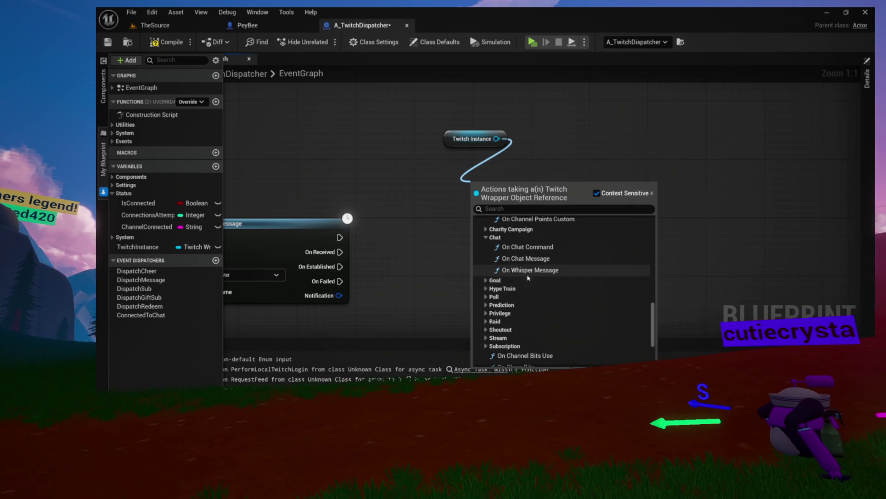
{"action": "scroll", "coordinate": [488, 290], "scroll_direction": "down", "scroll_amount": 1}
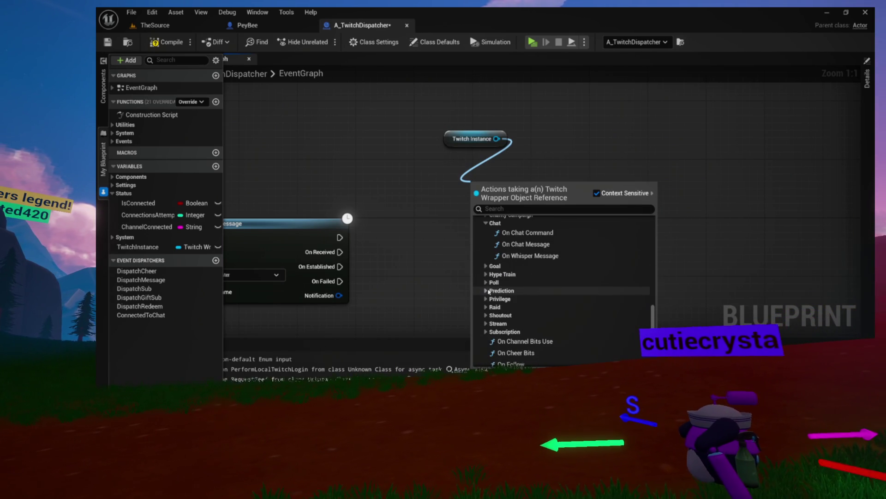
{"action": "left_click", "coordinate": [485, 275]}
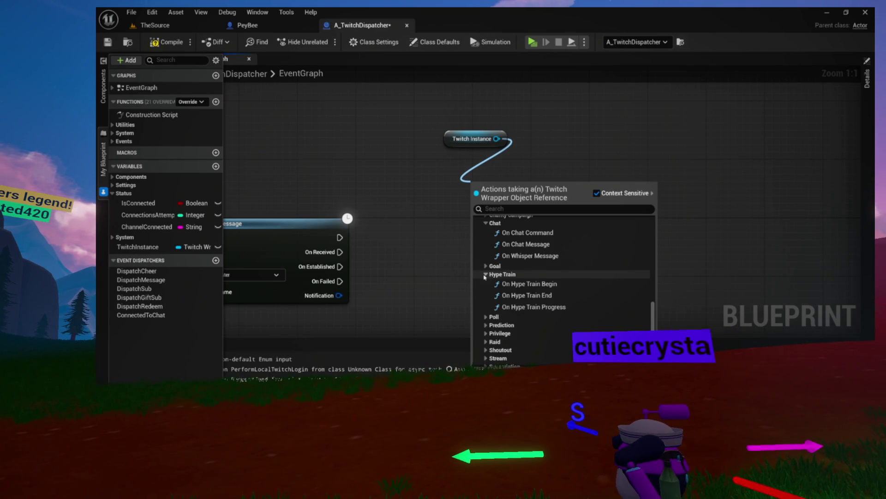
{"action": "scroll", "coordinate": [507, 279], "scroll_direction": "down", "scroll_amount": 2}
{"action": "scroll", "coordinate": [510, 281], "scroll_direction": "down", "scroll_amount": 1}
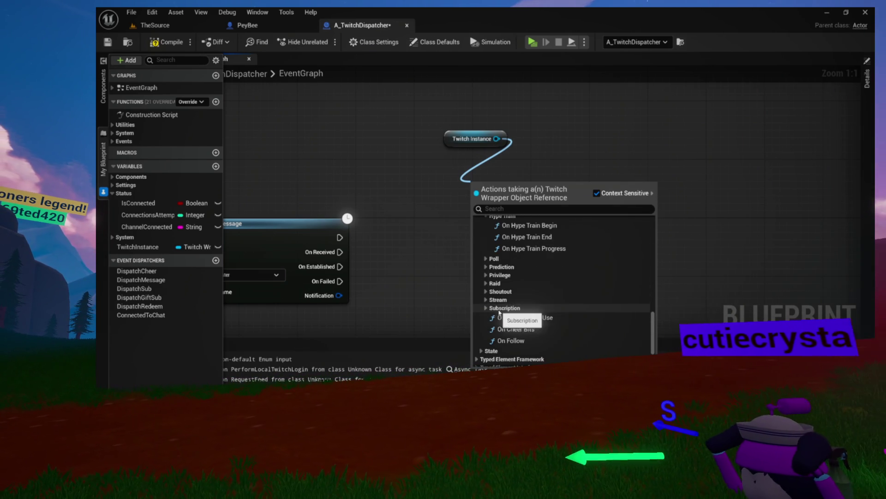
{"action": "scroll", "coordinate": [499, 312], "scroll_direction": "down", "scroll_amount": 2}
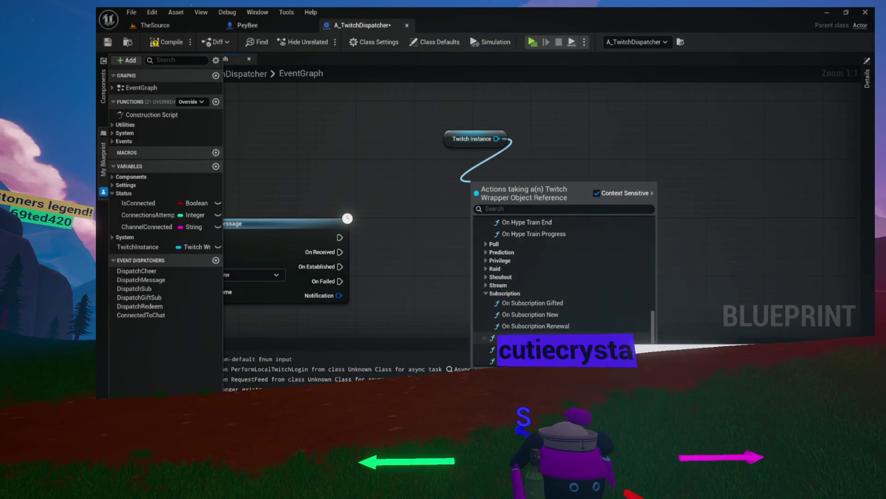
{"action": "scroll", "coordinate": [531, 304], "scroll_direction": "down", "scroll_amount": 2}
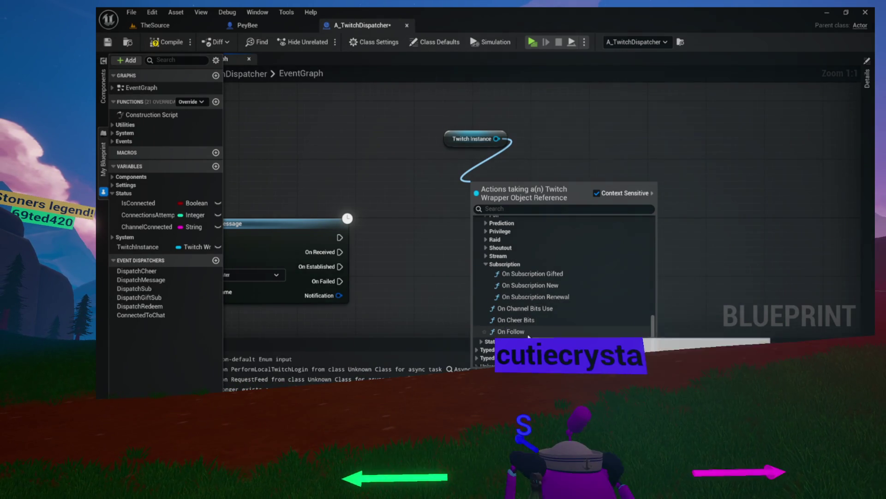
{"action": "left_click", "coordinate": [530, 285]}
Step: Add an On Subscription Renewal node fed by Twitch Instance beside On Subscription New
{"action": "left_click_drag", "start_coordinate": [495, 201], "coordinate": [444, 228]}
{"action": "left_click_drag", "start_coordinate": [497, 139], "coordinate": [593, 178]}
{"action": "type", "text": "subsc"}
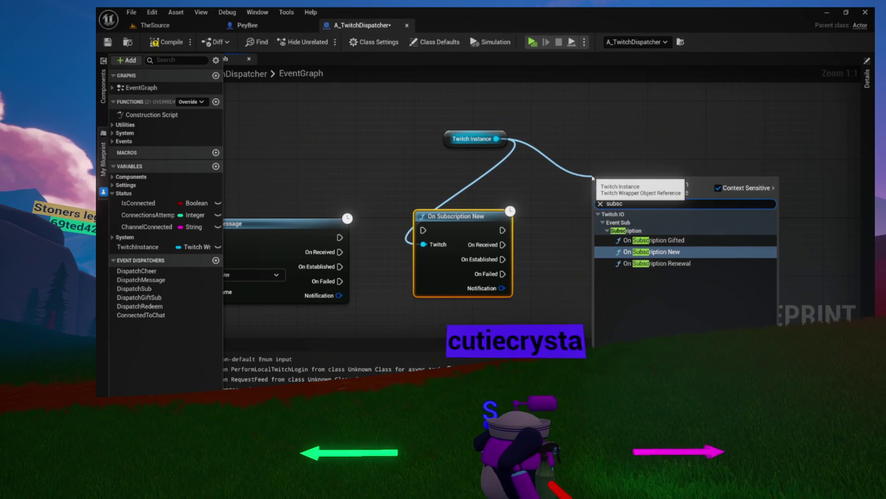
{"action": "key", "text": "Up"}
{"action": "key", "text": "Down"}
{"action": "key", "text": "Down"}
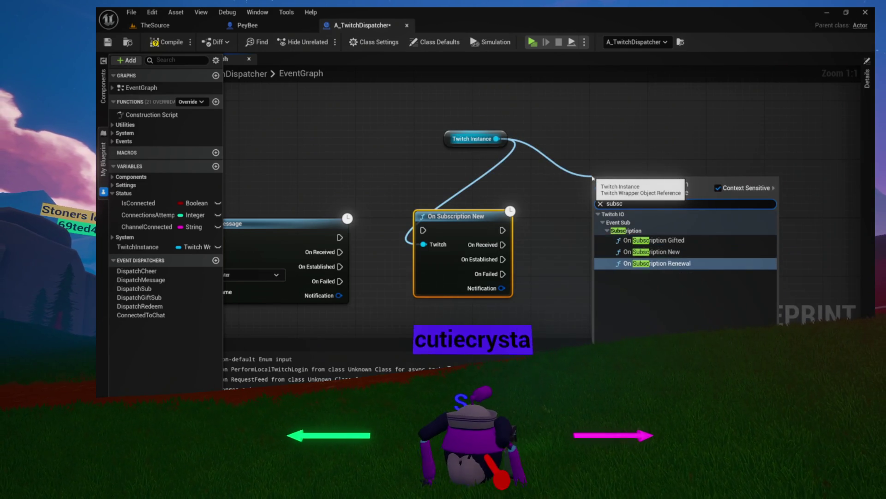
{"action": "key", "text": "Return"}
{"action": "left_click_drag", "start_coordinate": [594, 178], "coordinate": [560, 218]}
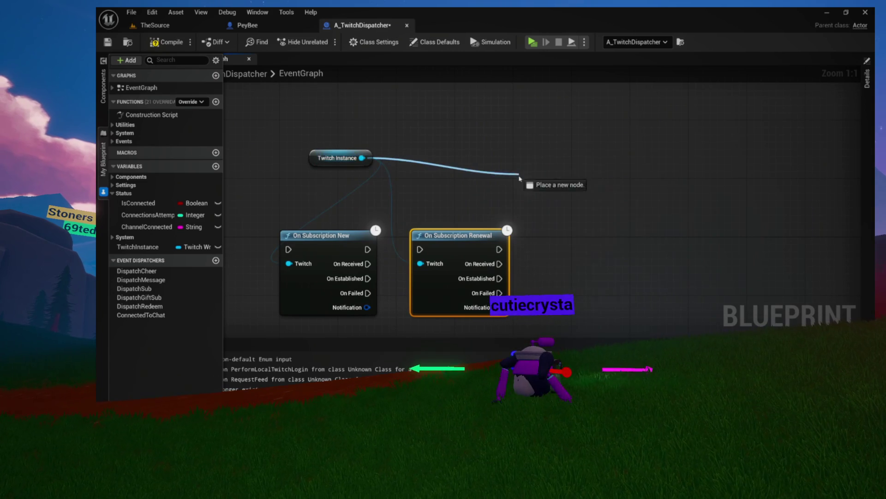
Step: Add an On Subscription Gifted node fed by Twitch Instance
{"action": "left_click_drag", "start_coordinate": [519, 175], "coordinate": [569, 184]}
{"action": "type", "text": "subscrip"}
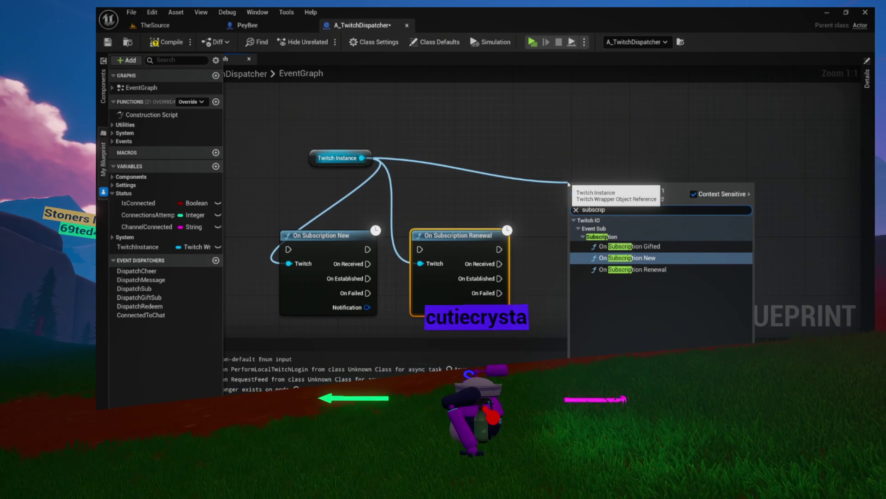
{"action": "key", "text": "Up"}
{"action": "key", "text": "Return"}
{"action": "mouse_move", "coordinate": [586, 185]}
{"action": "left_mouse_down"}
{"action": "mouse_move", "coordinate": [602, 222]}
{"action": "mouse_move", "coordinate": [844, 194]}
{"action": "left_mouse_up"}
Step: Chain execution from On Chat Message through On Subscription New, Renewal and Gifted
{"action": "mouse_move", "coordinate": [449, 228]}
{"action": "left_mouse_down"}
{"action": "mouse_move", "coordinate": [555, 215]}
{"action": "mouse_move", "coordinate": [439, 236]}
{"action": "left_mouse_up"}
{"action": "left_click_drag", "start_coordinate": [495, 248], "coordinate": [592, 238]}
{"action": "mouse_move", "coordinate": [758, 221]}
{"action": "left_mouse_down"}
{"action": "mouse_move", "coordinate": [629, 218]}
{"action": "mouse_move", "coordinate": [687, 233]}
{"action": "left_mouse_up"}
{"action": "mouse_move", "coordinate": [526, 244]}
{"action": "left_mouse_down"}
{"action": "mouse_move", "coordinate": [651, 241]}
{"action": "mouse_move", "coordinate": [671, 231]}
{"action": "left_mouse_up"}
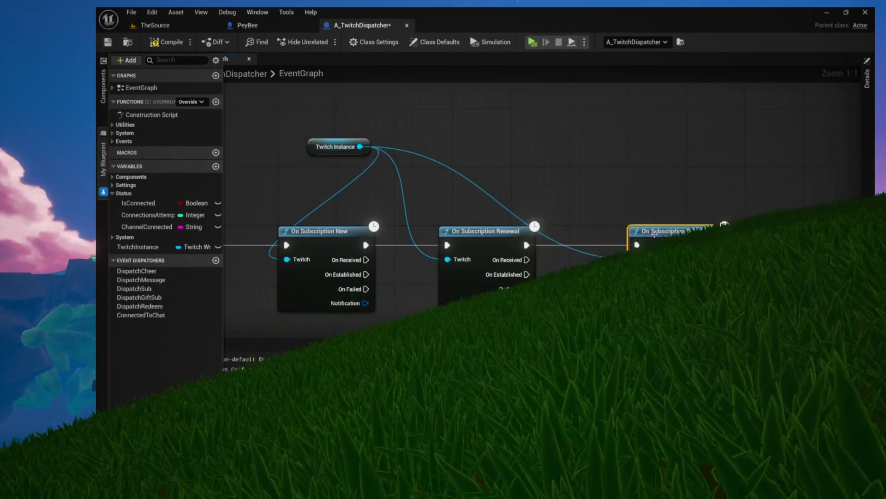
{"action": "scroll", "coordinate": [728, 309], "scroll_direction": "down", "scroll_amount": 4}
{"action": "scroll", "coordinate": [729, 309], "scroll_direction": "up", "scroll_amount": 3}
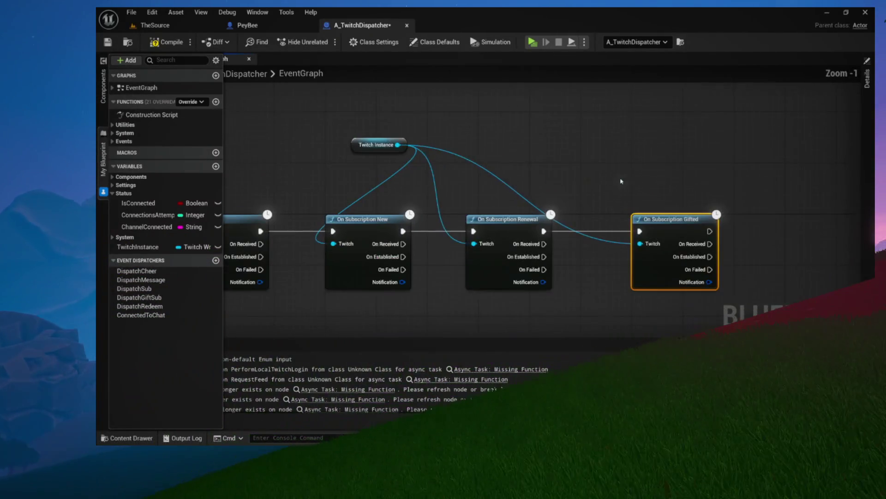
{"action": "mouse_move", "coordinate": [260, 207]}
{"action": "left_mouse_down"}
{"action": "mouse_move", "coordinate": [435, 213]}
{"action": "mouse_move", "coordinate": [390, 208]}
{"action": "left_mouse_up"}
{"action": "left_click", "coordinate": [340, 221]}
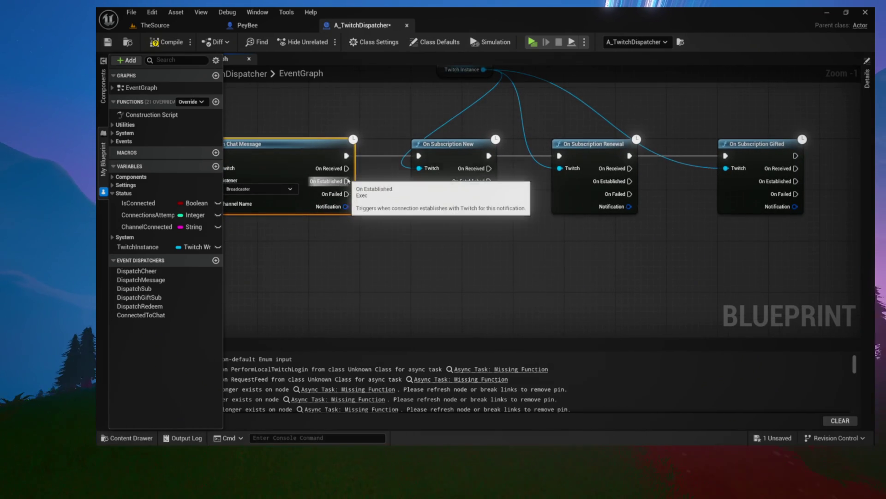
{"action": "mouse_move", "coordinate": [394, 205]}
{"action": "left_mouse_down"}
{"action": "mouse_move", "coordinate": [415, 248]}
{"action": "mouse_move", "coordinate": [437, 247]}
{"action": "left_mouse_up"}
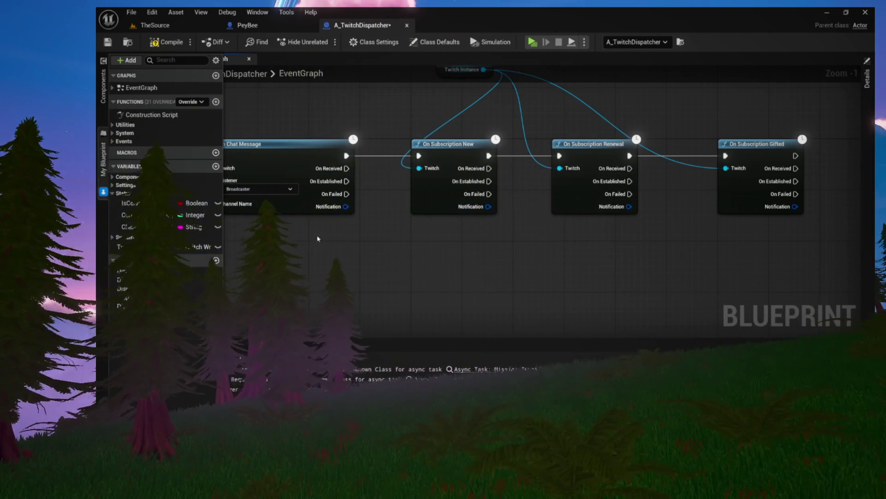
{"action": "mouse_move", "coordinate": [334, 211]}
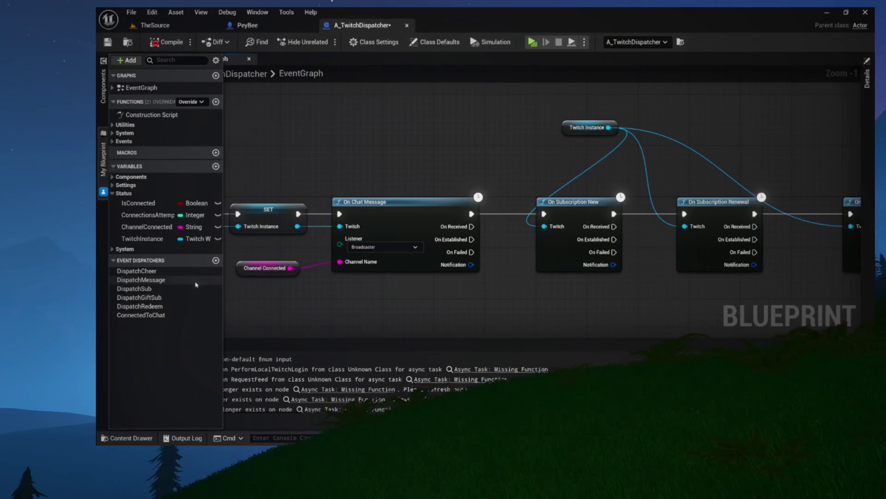
Step: Retype DispatchMessage's MessageData input as the Chat Message structure
{"action": "left_click", "coordinate": [141, 279]}
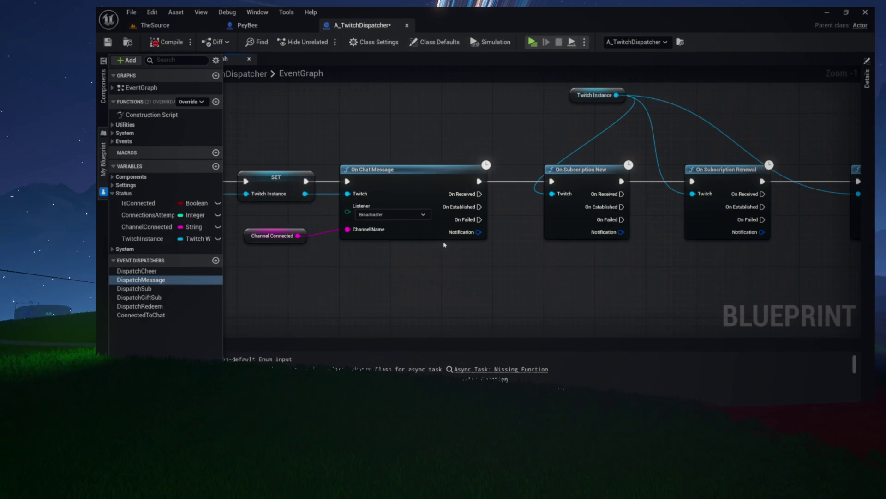
{"action": "left_click", "coordinate": [867, 118]}
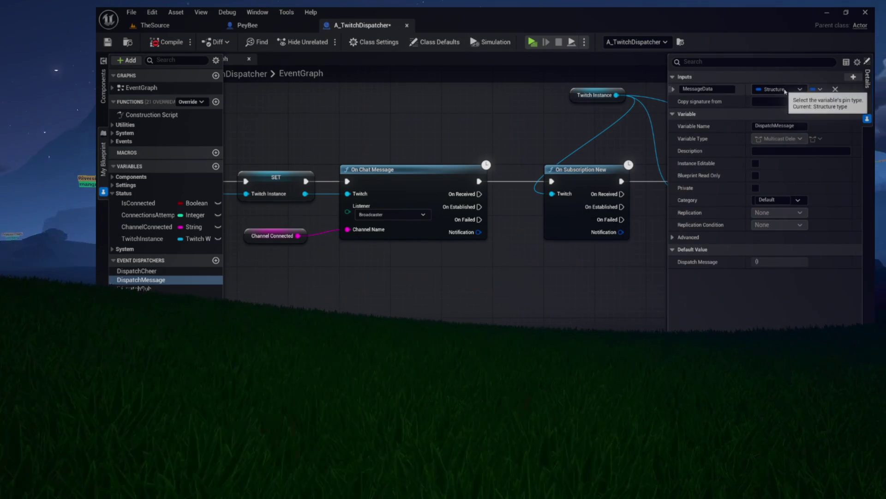
{"action": "mouse_move", "coordinate": [452, 235]}
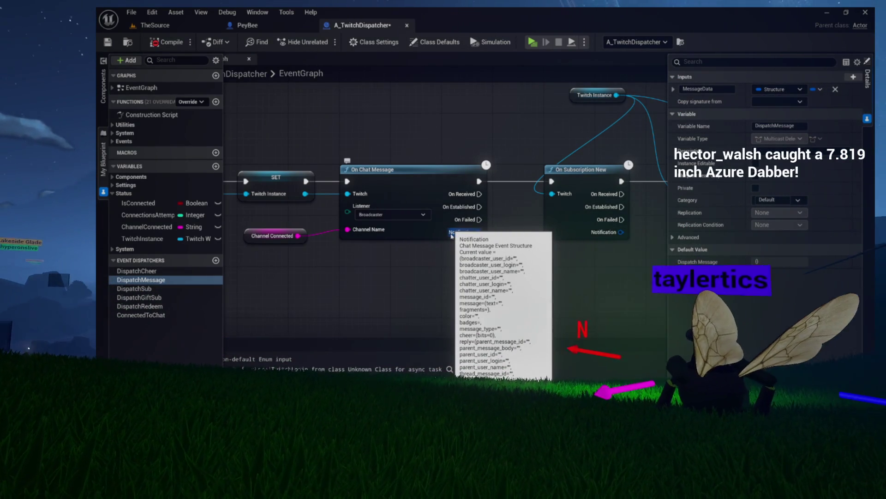
{"action": "left_click", "coordinate": [762, 90]}
{"action": "type", "text": "chatmess"}
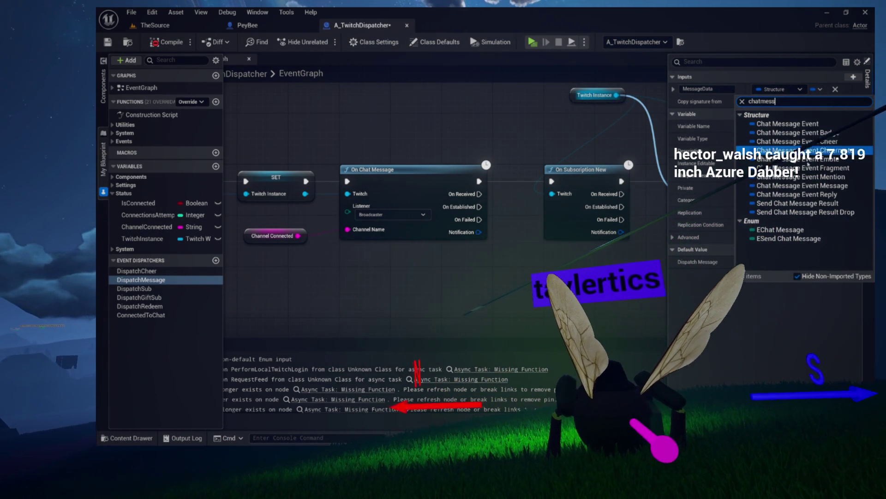
{"action": "left_click", "coordinate": [789, 123]}
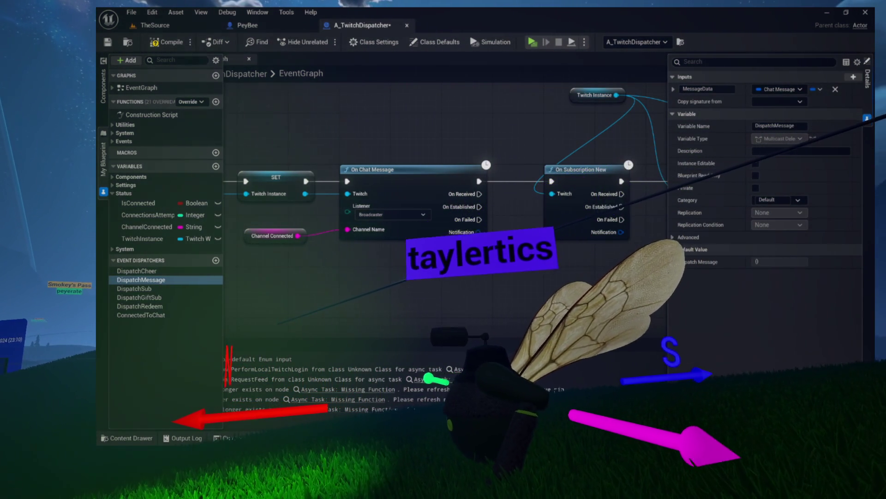
{"action": "left_click_drag", "start_coordinate": [461, 129], "coordinate": [373, 137]}
{"action": "left_click_drag", "start_coordinate": [301, 293], "coordinate": [37, 286]}
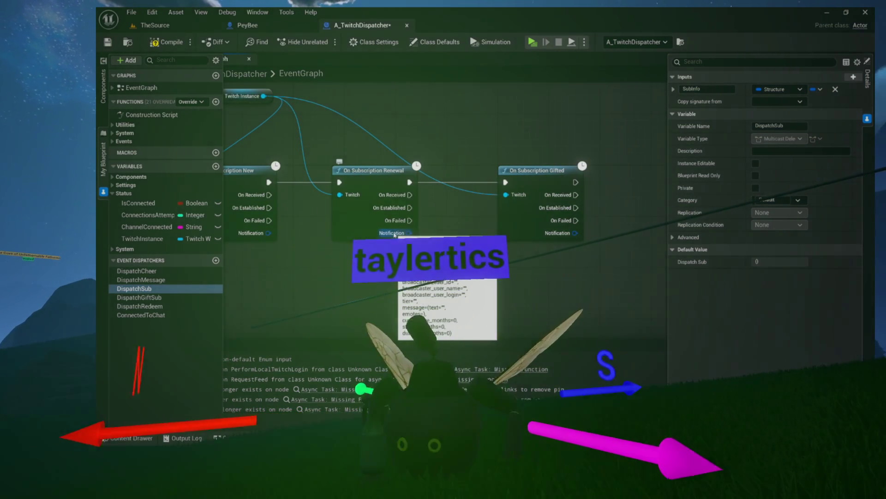
Step: Pan the Event Graph across the subscription event nodes
{"action": "left_click_drag", "start_coordinate": [393, 234], "coordinate": [454, 234]}
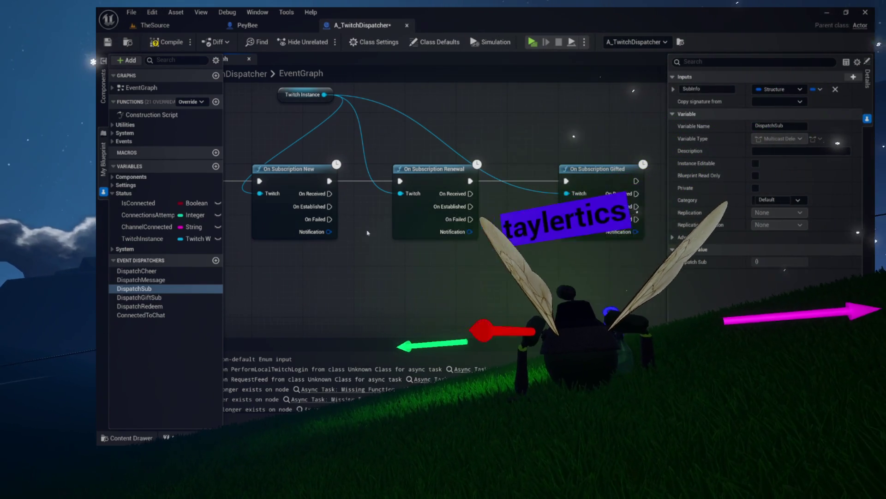
{"action": "left_click_drag", "start_coordinate": [396, 224], "coordinate": [425, 232]}
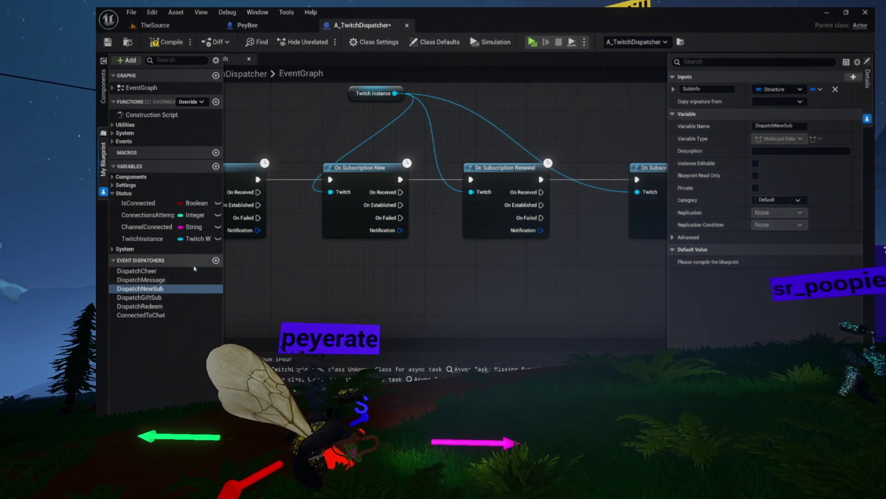
{"action": "type", "text": "Dispat"}
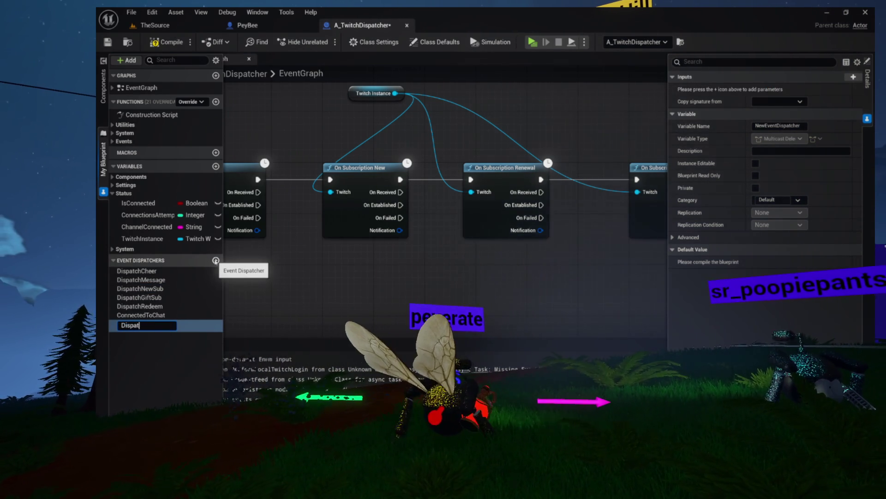
Step: Name the dispatcher DispatchRenewSub, search a subscription input type, and move Call Dispatch Redeem lower
{"action": "type", "text": "chRe"}
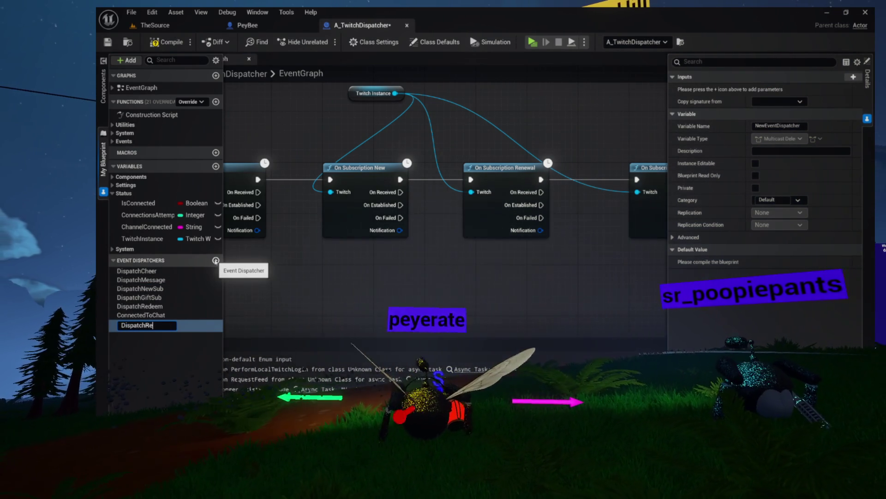
{"action": "type", "text": "Sub"}
{"action": "key", "text": "Return"}
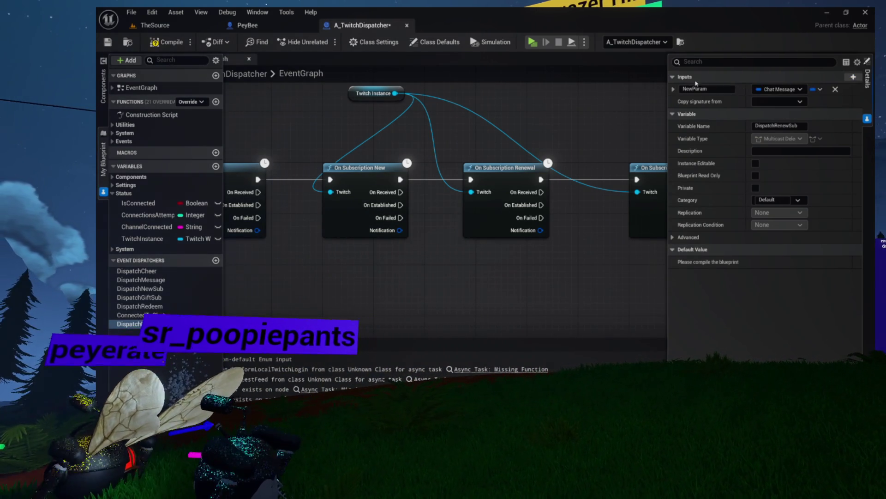
{"action": "left_click", "coordinate": [768, 90]}
{"action": "type", "text": "subscr"}
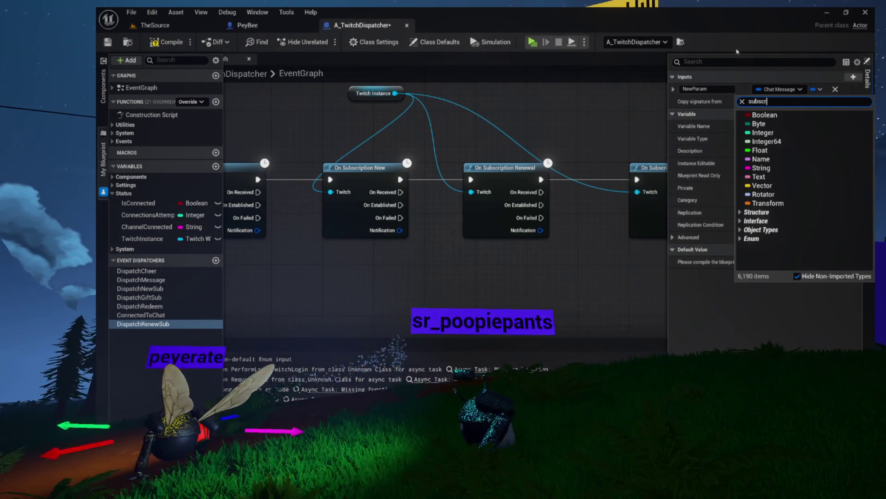
{"action": "type", "text": "iption"}
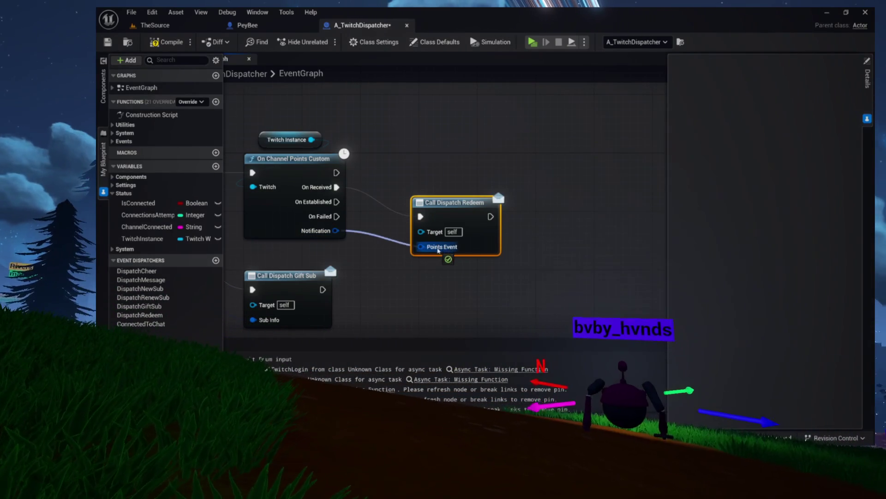
{"action": "left_click_drag", "start_coordinate": [442, 200], "coordinate": [449, 273]}
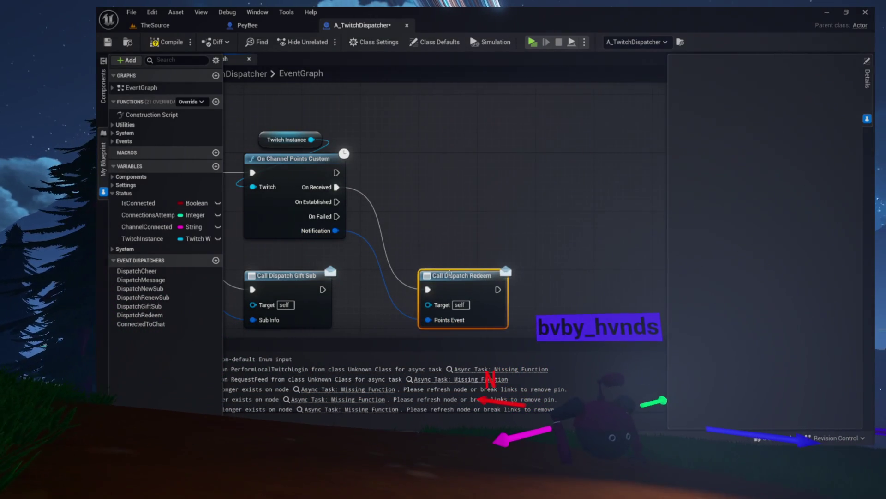
{"action": "mouse_move", "coordinate": [366, 205]}
{"action": "left_mouse_down"}
{"action": "mouse_move", "coordinate": [558, 170]}
{"action": "mouse_move", "coordinate": [518, 192]}
{"action": "left_mouse_up"}
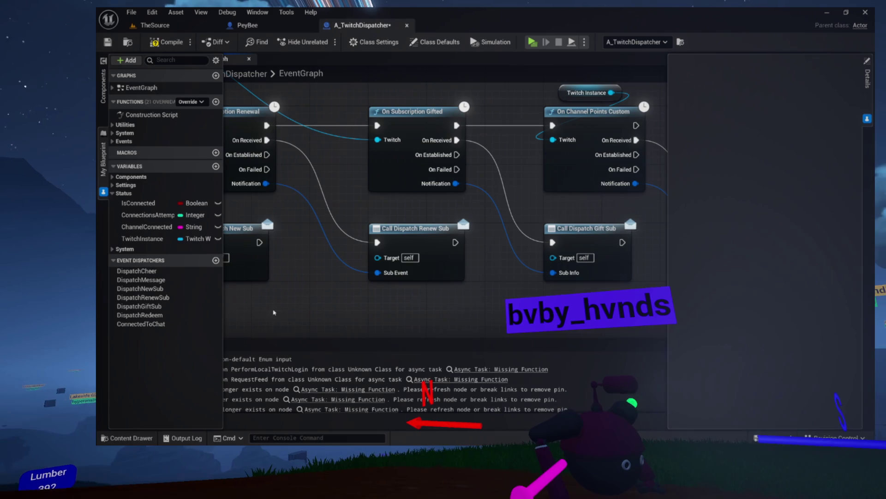
Step: Delete both broken Async Task: Missing Function nodes, including the RequestFeed one
{"action": "left_click", "coordinate": [478, 370]}
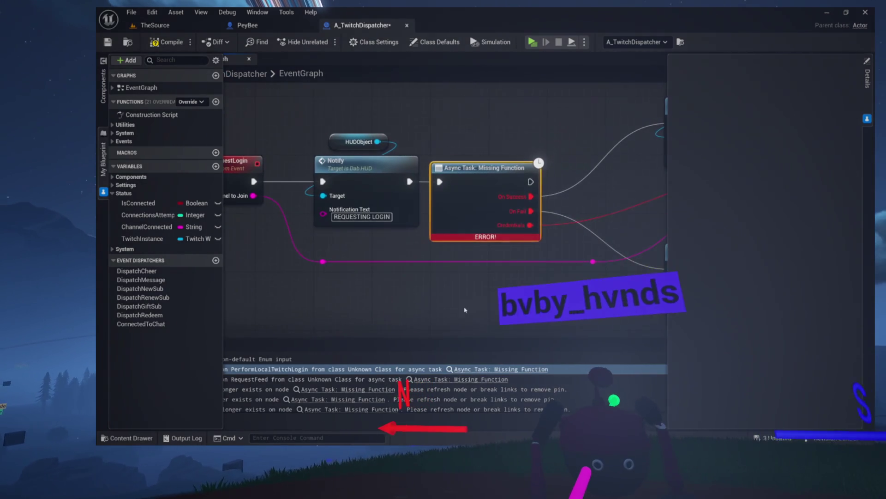
{"action": "left_click_drag", "start_coordinate": [466, 86], "coordinate": [490, 203]}
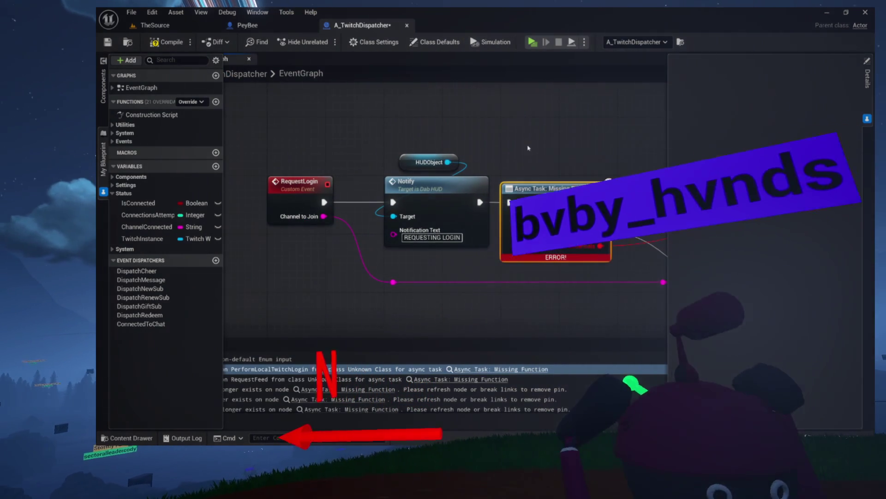
{"action": "left_click_drag", "start_coordinate": [465, 125], "coordinate": [451, 138]}
{"action": "scroll", "coordinate": [451, 138], "scroll_direction": "down", "scroll_amount": 2}
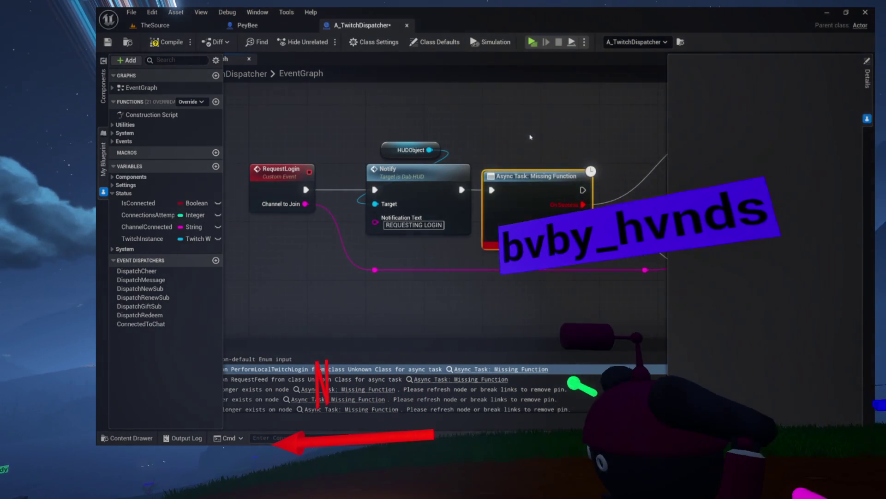
{"action": "key", "text": "Delete"}
{"action": "scroll", "coordinate": [431, 141], "scroll_direction": "down", "scroll_amount": 2}
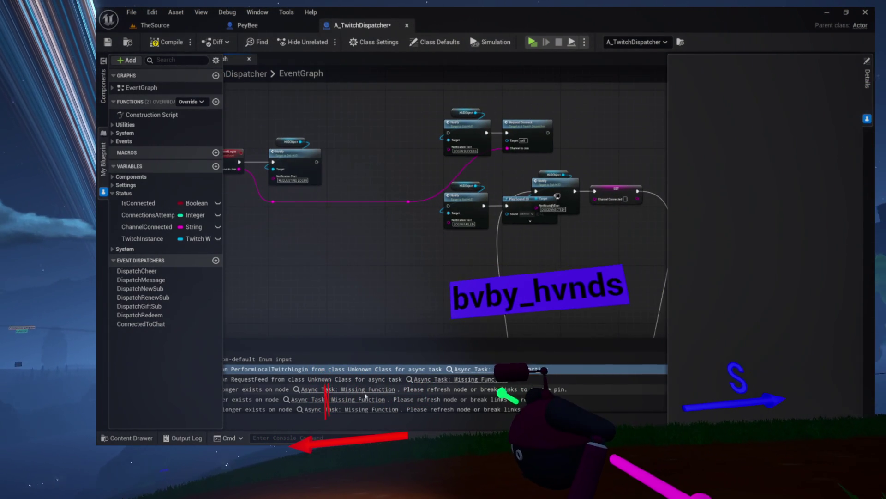
{"action": "left_click", "coordinate": [425, 380]}
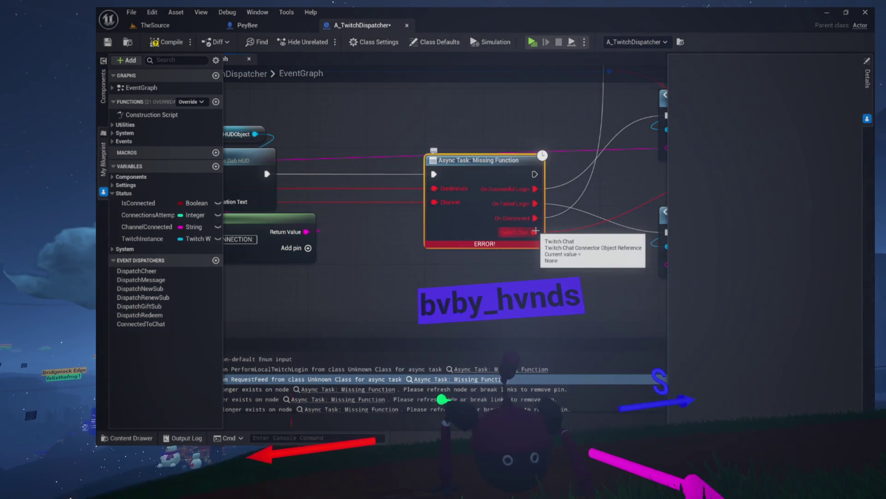
{"action": "key", "text": "Delete"}
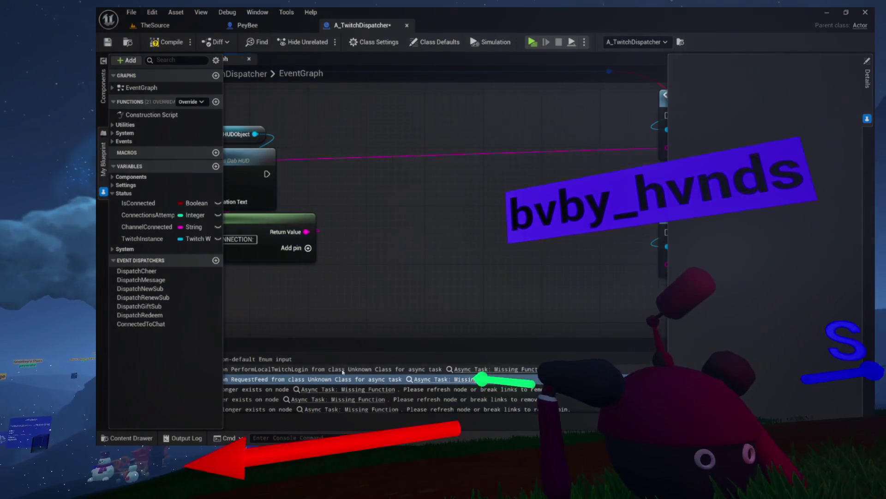
Step: Remove Save Twitch Connection's orphaned error pin and recompile the blueprint
{"action": "left_click", "coordinate": [343, 389]}
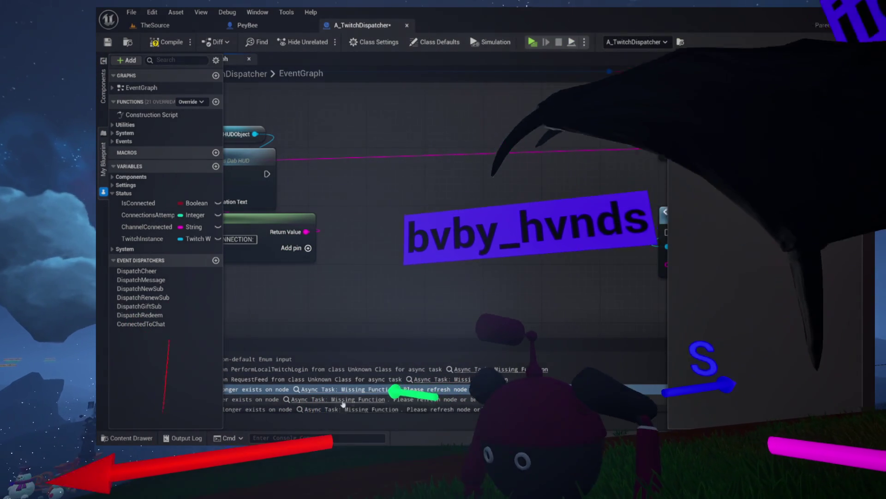
{"action": "scroll", "coordinate": [343, 404], "scroll_direction": "down", "scroll_amount": 1}
{"action": "left_click", "coordinate": [347, 380]}
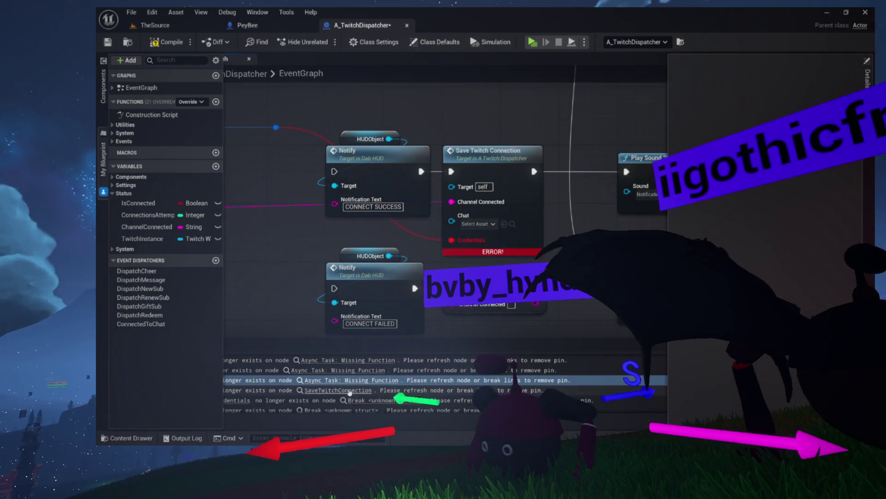
{"action": "left_click", "coordinate": [451, 239], "text": "alt"}
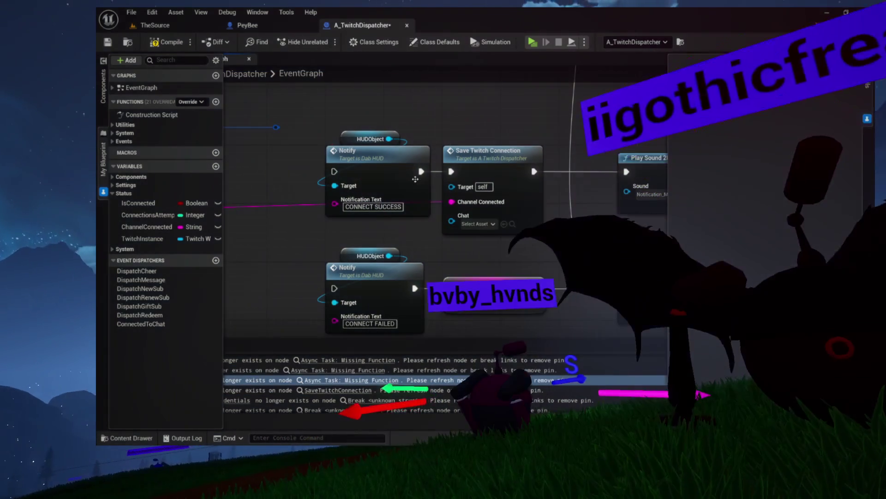
{"action": "left_click", "coordinate": [167, 42]}
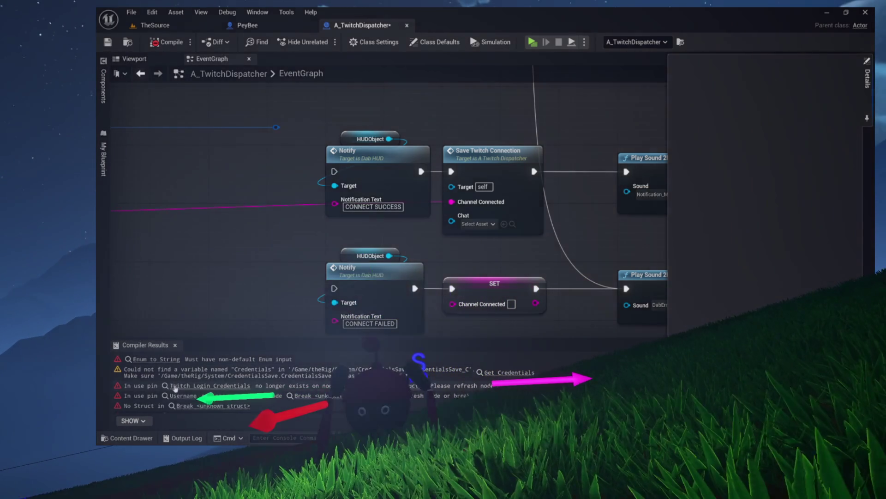
{"action": "left_click", "coordinate": [355, 386]}
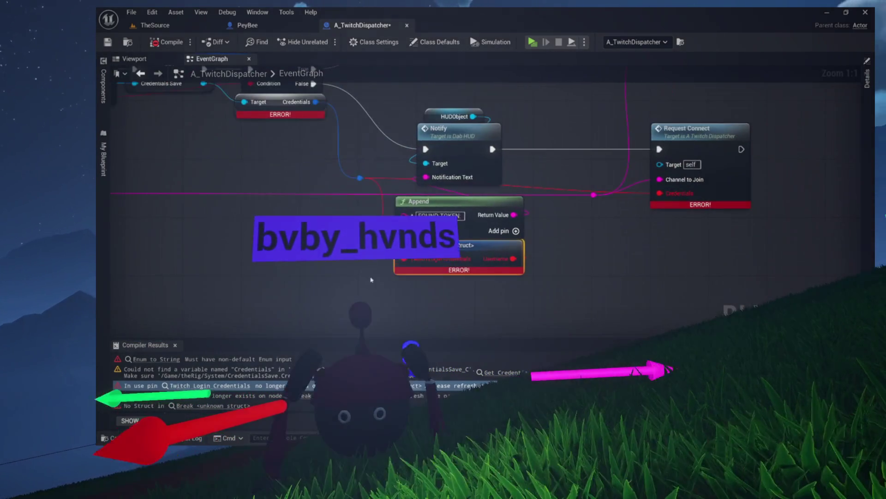
Step: Delete the broken Break struct node, review the Username and No Struct errors, and recompile
{"action": "key", "text": "Delete"}
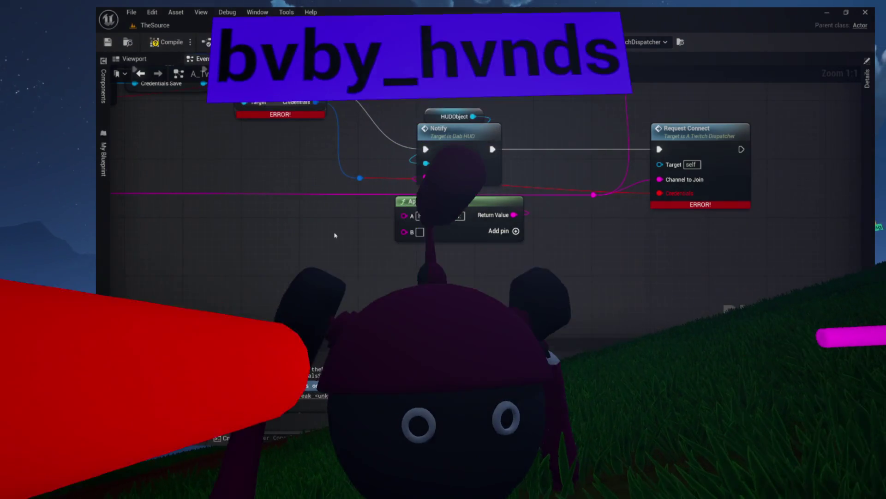
{"action": "left_click", "coordinate": [208, 396]}
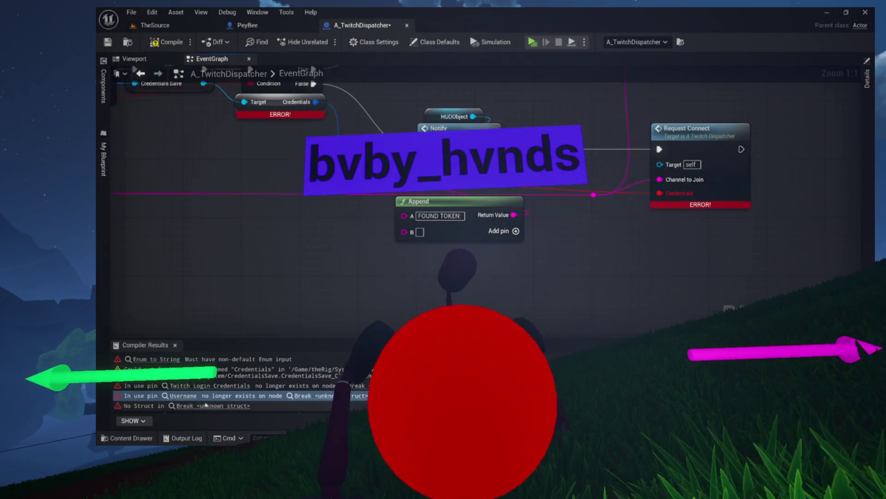
{"action": "left_click", "coordinate": [208, 404]}
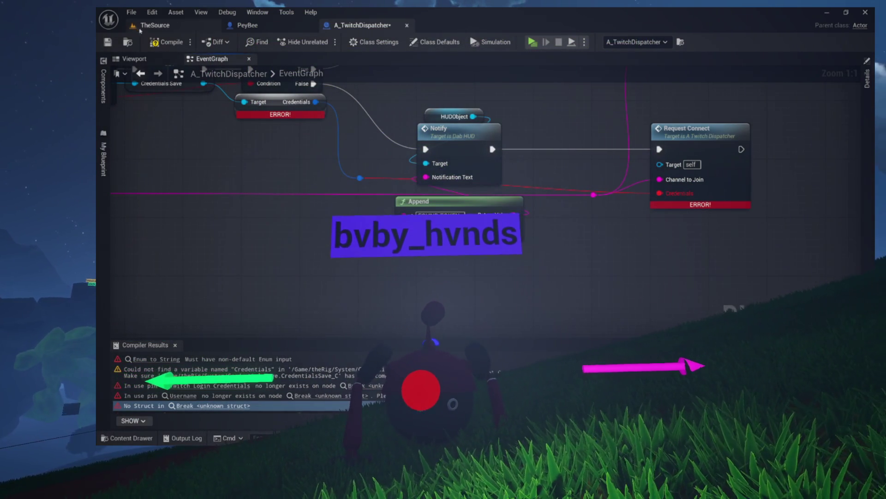
{"action": "left_click", "coordinate": [162, 43]}
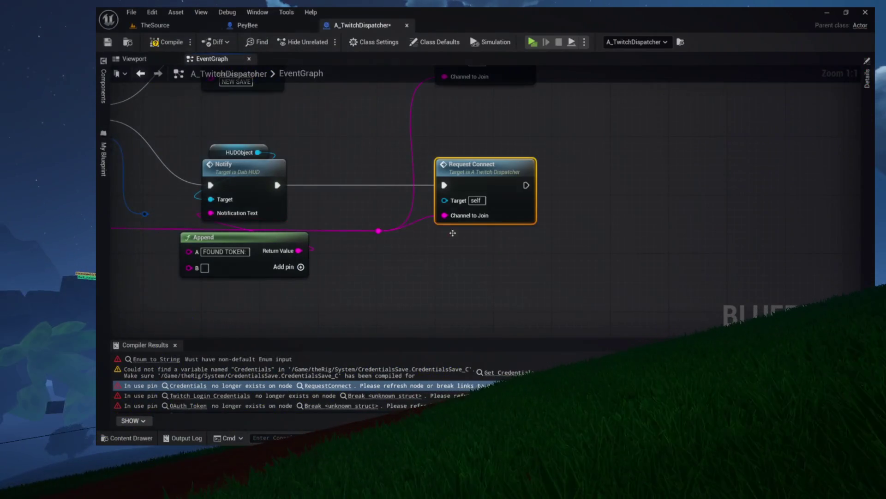
Step: Recompile again and go to the failing Enum to String node in TwitchSubscription
{"action": "scroll", "coordinate": [445, 238], "scroll_direction": "down", "scroll_amount": 4}
{"action": "scroll", "coordinate": [446, 238], "scroll_direction": "down", "scroll_amount": 2}
{"action": "scroll", "coordinate": [429, 243], "scroll_direction": "up", "scroll_amount": 3}
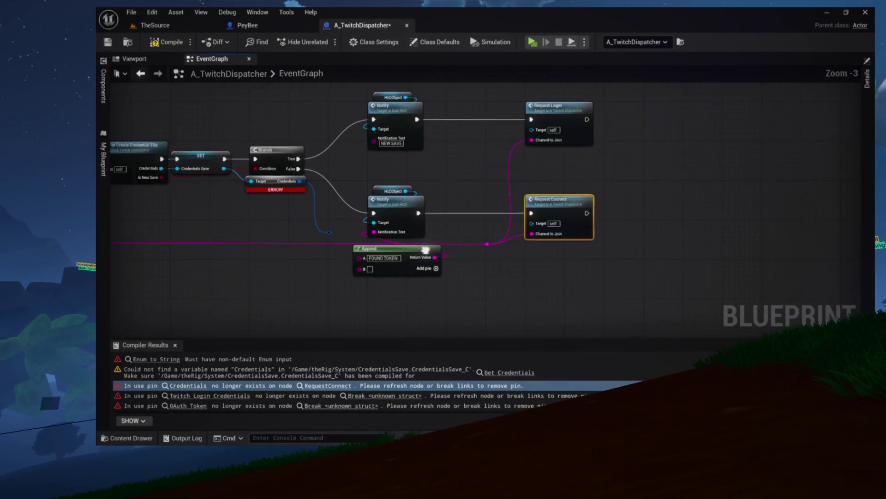
{"action": "scroll", "coordinate": [527, 241], "scroll_direction": "up", "scroll_amount": 3}
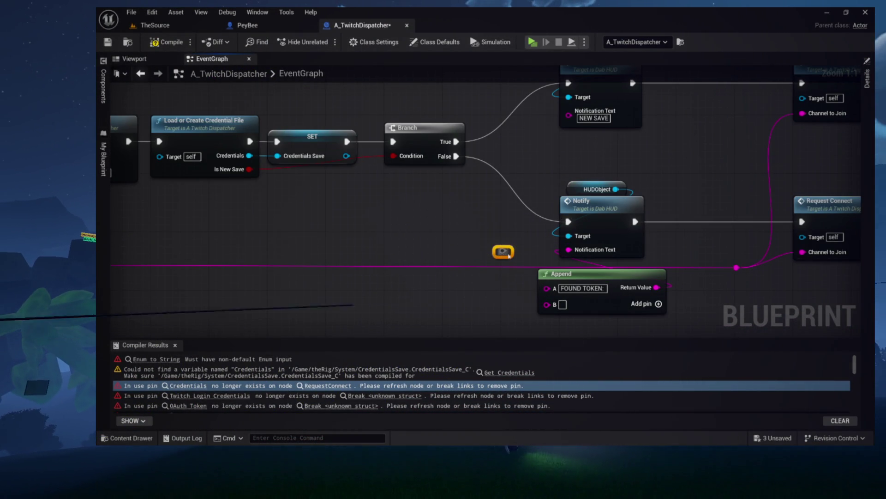
{"action": "left_click", "coordinate": [166, 44]}
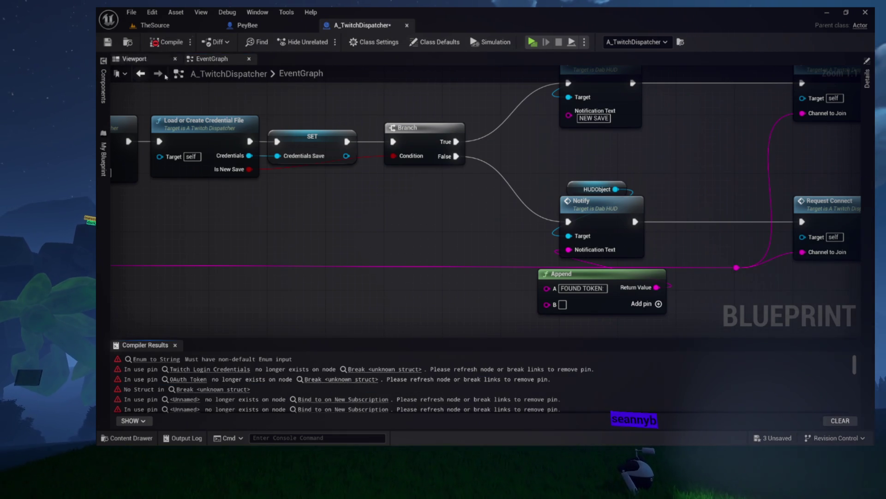
{"action": "left_click", "coordinate": [152, 358]}
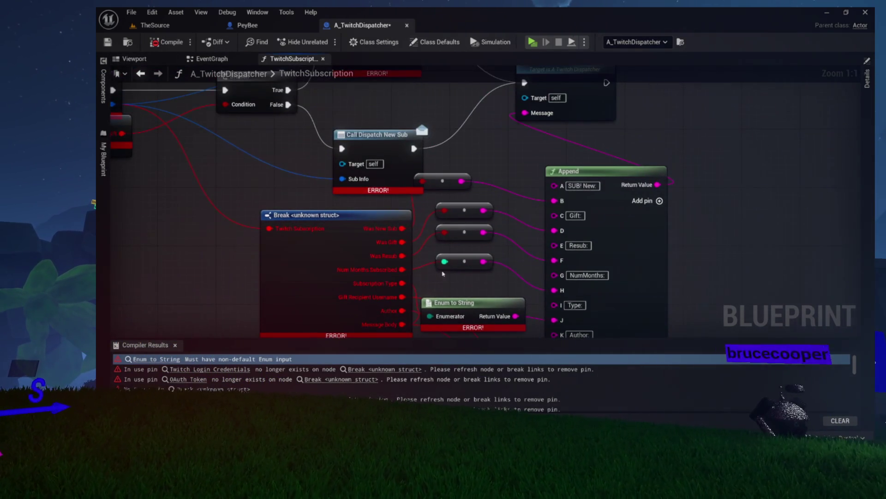
Step: Delete every TwitchSubscription node except the entry: Break, Enum to String, Branch, Call Dispatch, Log Message, Append
{"action": "scroll", "coordinate": [408, 192], "scroll_direction": "down", "scroll_amount": 4}
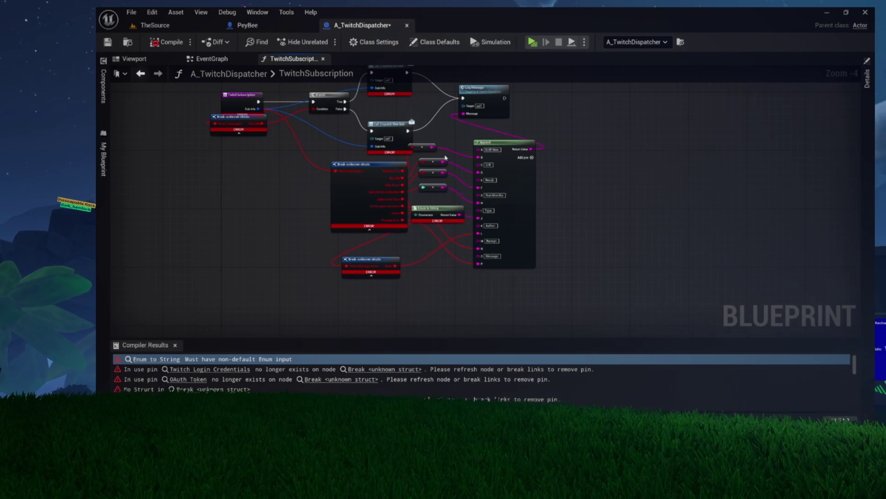
{"action": "left_click_drag", "start_coordinate": [296, 198], "coordinate": [426, 279]}
{"action": "key", "text": "Delete"}
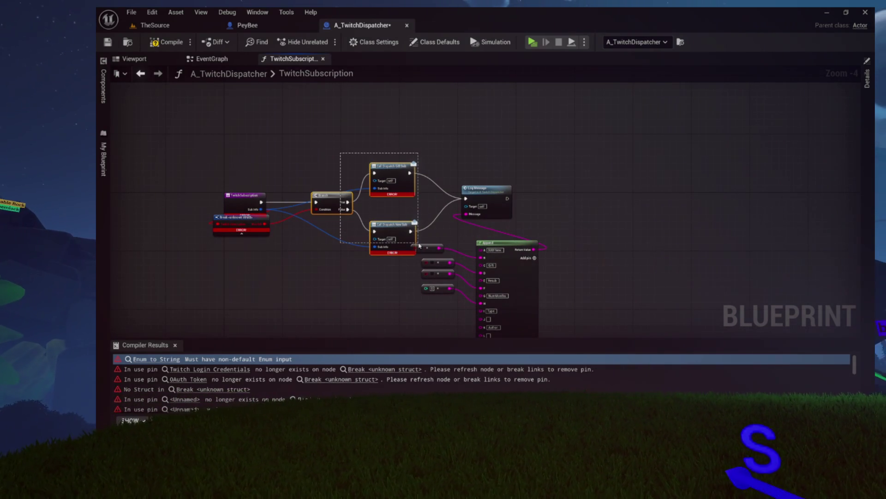
{"action": "left_click_drag", "start_coordinate": [419, 245], "coordinate": [419, 245]}
{"action": "key", "text": "Delete"}
{"action": "left_click_drag", "start_coordinate": [552, 182], "coordinate": [390, 305]}
{"action": "key", "text": "Delete"}
{"action": "left_click_drag", "start_coordinate": [337, 233], "coordinate": [245, 250]}
{"action": "key", "text": "Delete"}
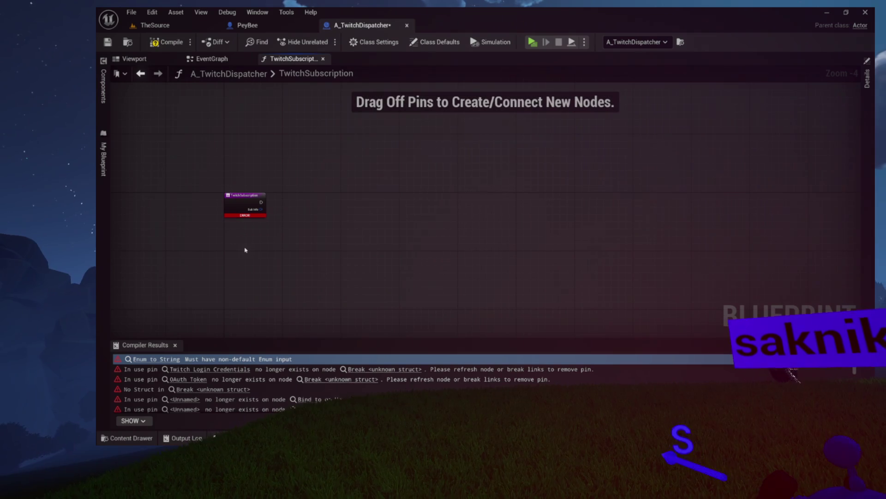
Step: Strip the TwitchSubscription entry node's Sub Info input and recompile to clear the Enum to String error
{"action": "left_click", "coordinate": [244, 200]}
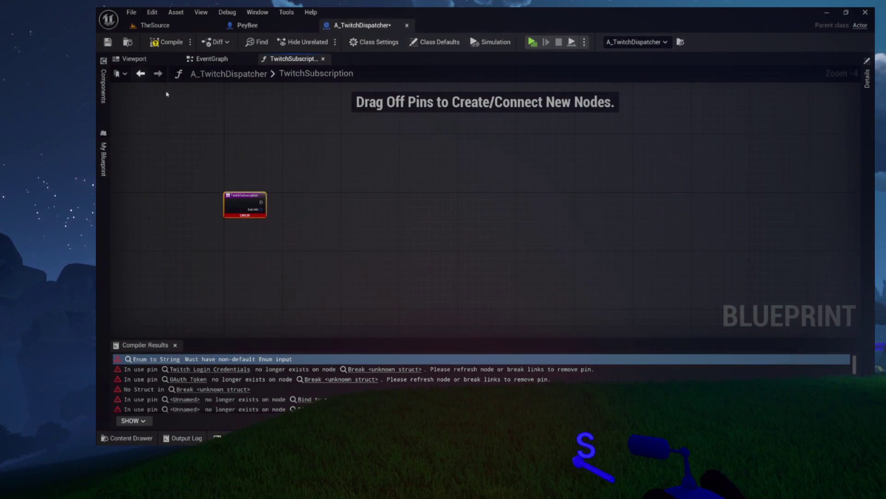
{"action": "left_click", "coordinate": [868, 118]}
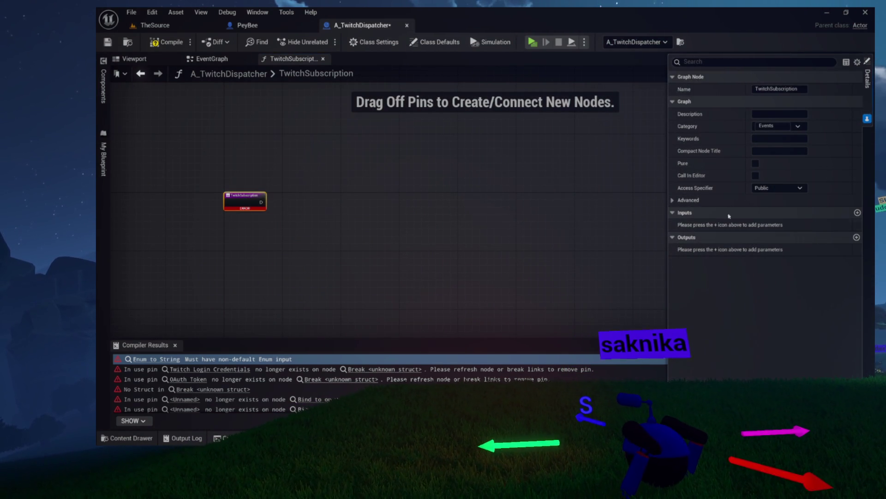
{"action": "left_click", "coordinate": [171, 43]}
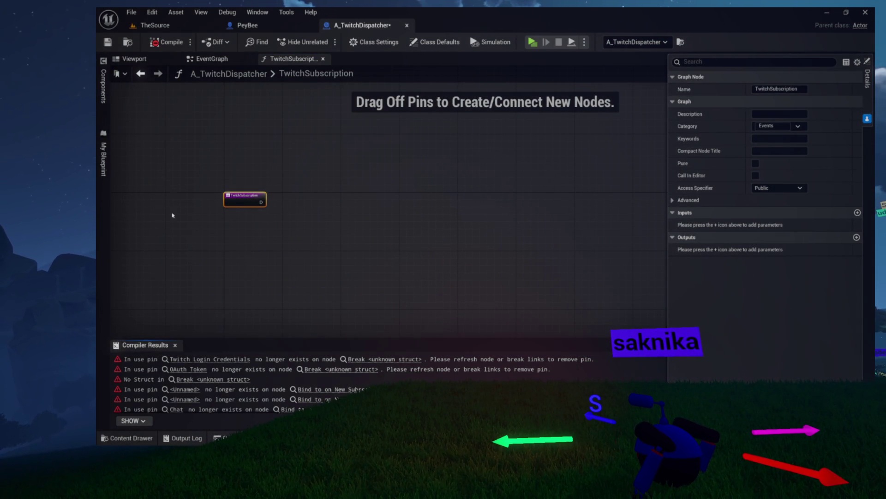
{"action": "left_click", "coordinate": [208, 359]}
{"action": "left_click_drag", "start_coordinate": [351, 213], "coordinate": [389, 231]}
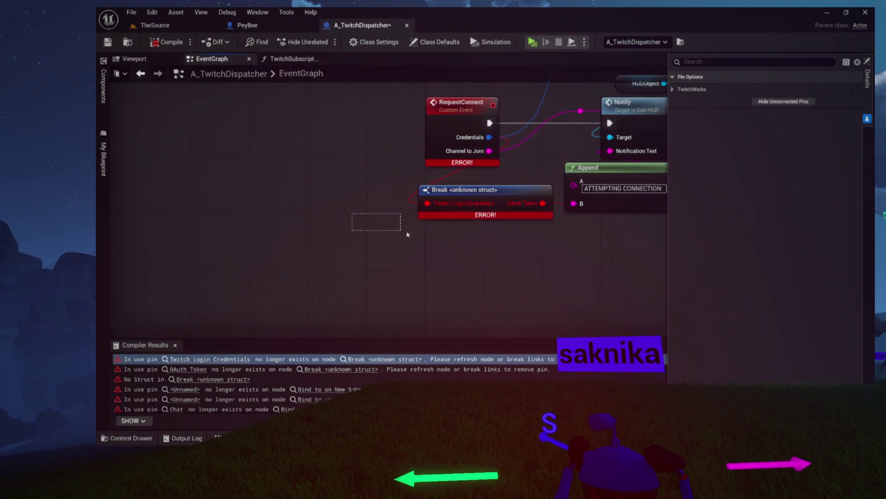
Step: Delete the Break <unknown struct> node, remove RequestConnect's Credentials input, and recompile
{"action": "left_click_drag", "start_coordinate": [460, 233], "coordinate": [461, 233]}
{"action": "key", "text": "Delete"}
{"action": "left_click_drag", "start_coordinate": [451, 182], "coordinate": [292, 264]}
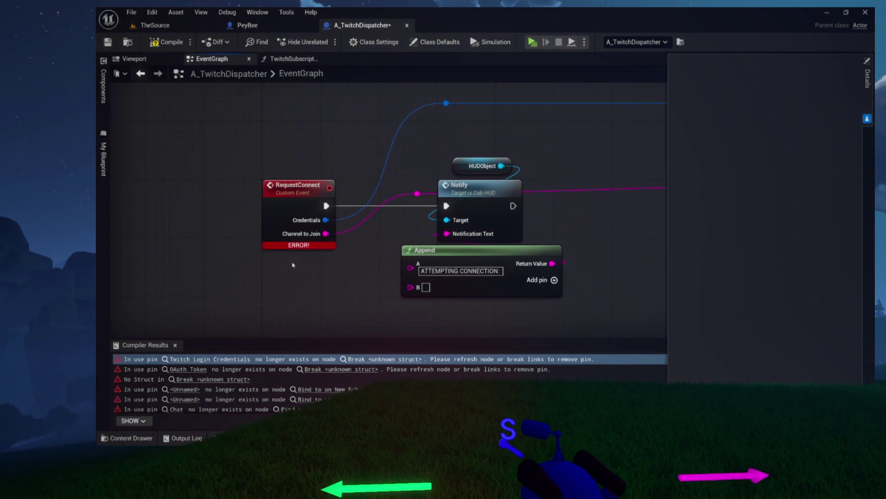
{"action": "left_click_drag", "start_coordinate": [339, 223], "coordinate": [266, 224]}
{"action": "left_click", "coordinate": [256, 225]}
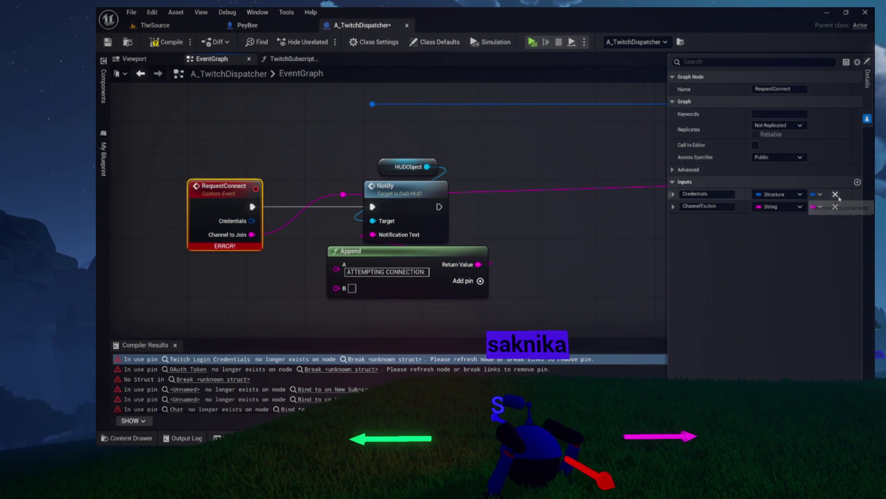
{"action": "left_click", "coordinate": [167, 42]}
Step: In InitializeChatConnection, delete both Bind nodes, their Create Event nodes and the leftover reroute
{"action": "left_click", "coordinate": [190, 362]}
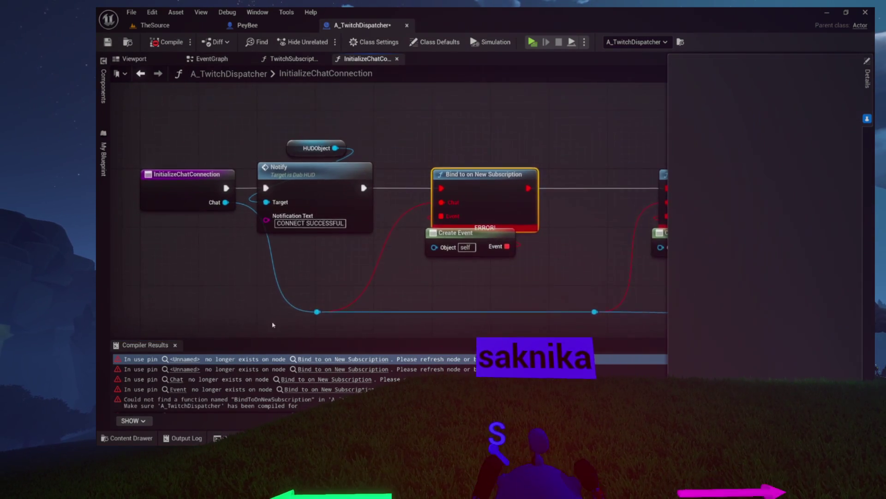
{"action": "left_click_drag", "start_coordinate": [398, 255], "coordinate": [287, 252]}
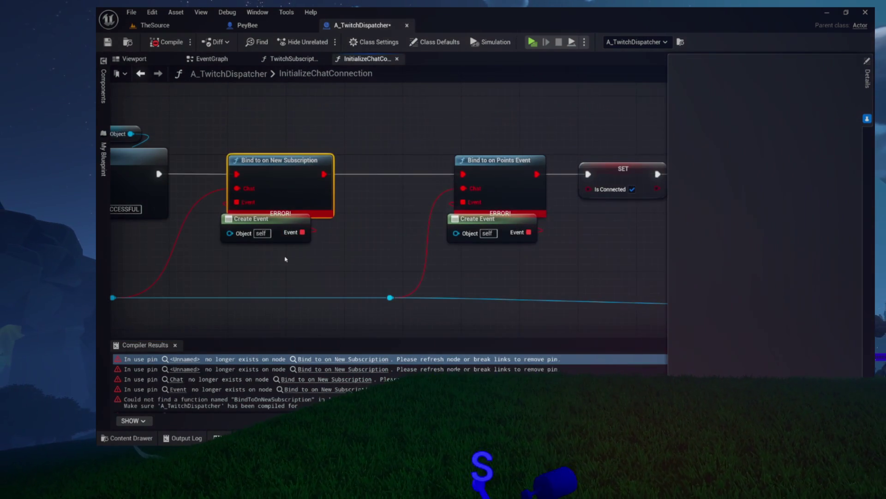
{"action": "scroll", "coordinate": [286, 251], "scroll_direction": "down", "scroll_amount": 2}
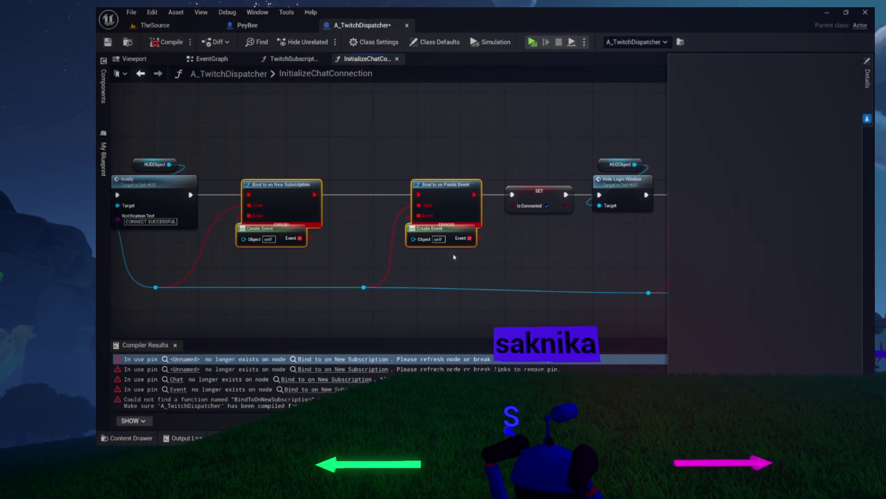
{"action": "mouse_move", "coordinate": [376, 229]}
{"action": "left_mouse_down"}
{"action": "mouse_move", "coordinate": [498, 225]}
{"action": "mouse_move", "coordinate": [396, 219]}
{"action": "mouse_move", "coordinate": [337, 228]}
{"action": "left_mouse_up"}
{"action": "scroll", "coordinate": [395, 220], "scroll_direction": "down", "scroll_amount": 5}
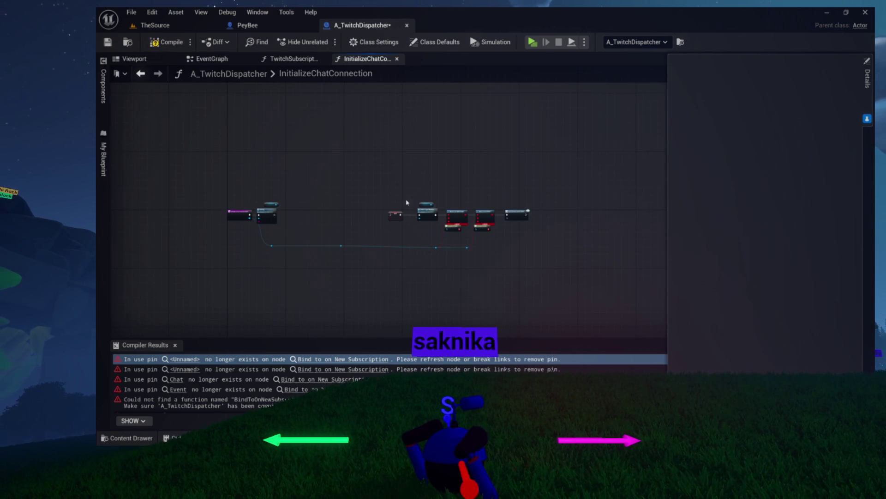
{"action": "scroll", "coordinate": [475, 197], "scroll_direction": "up", "scroll_amount": 5}
{"action": "left_click_drag", "start_coordinate": [463, 281], "coordinate": [401, 330]}
{"action": "key", "text": "Delete"}
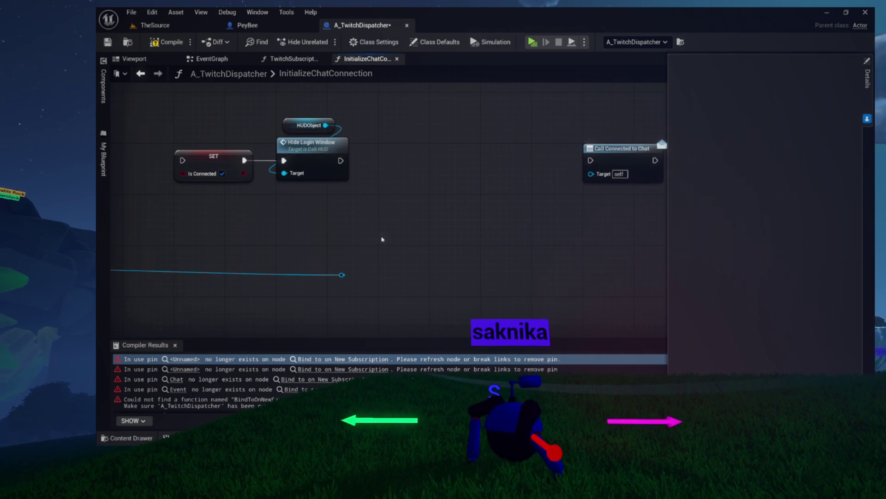
{"action": "key", "text": "Delete"}
{"action": "left_click_drag", "start_coordinate": [334, 301], "coordinate": [402, 230]}
{"action": "mouse_move", "coordinate": [200, 131]}
{"action": "left_mouse_down"}
{"action": "mouse_move", "coordinate": [158, 126]}
{"action": "mouse_move", "coordinate": [284, 153]}
{"action": "left_mouse_up"}
Step: Delete the broken SET Credentials node in SaveCredentialFile, recompiling before and after
{"action": "left_click", "coordinate": [163, 44]}
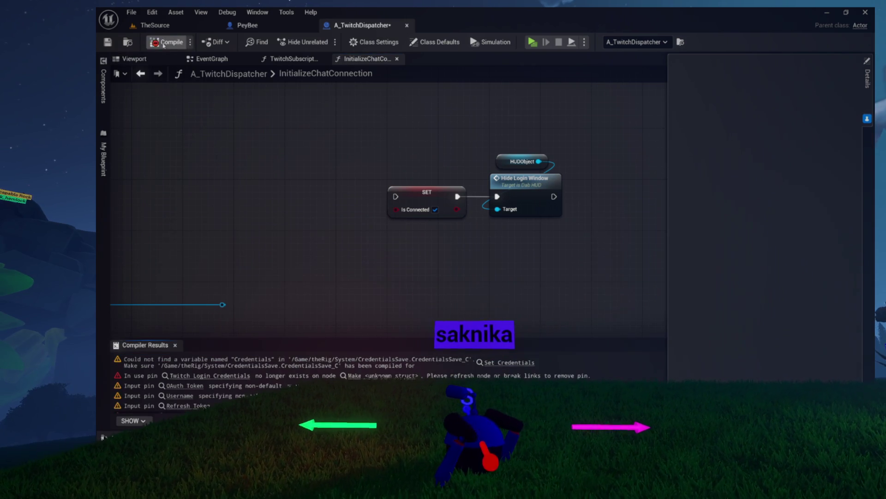
{"action": "left_click", "coordinate": [505, 362]}
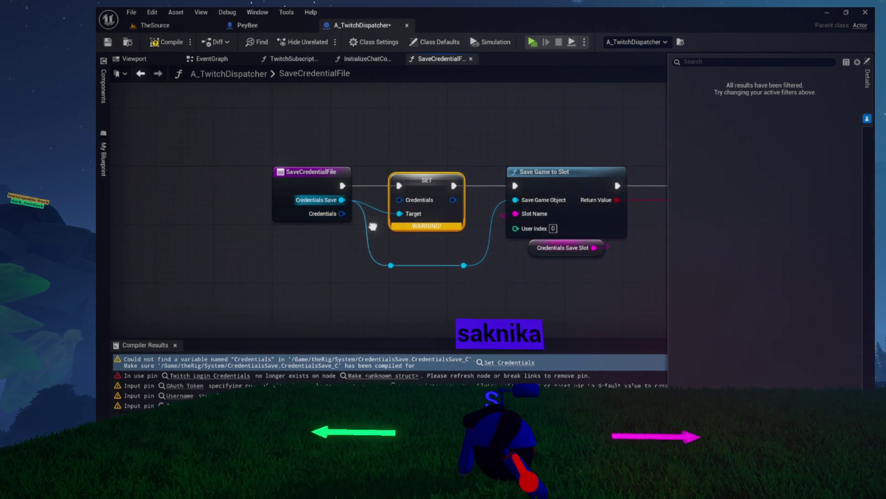
{"action": "key", "text": "Delete"}
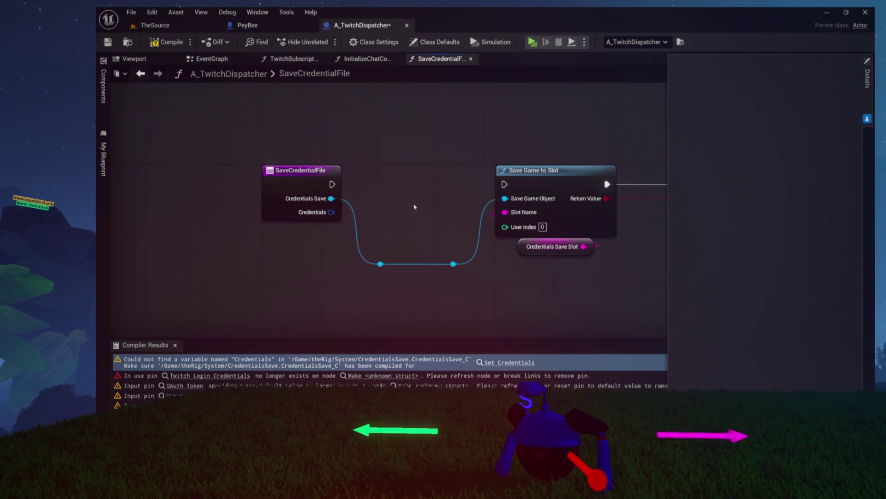
{"action": "left_click", "coordinate": [163, 41]}
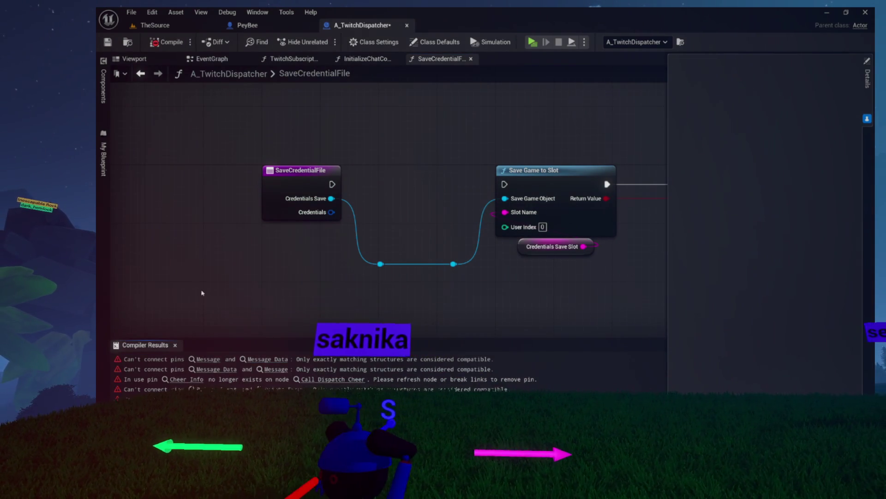
{"action": "left_click", "coordinate": [217, 360]}
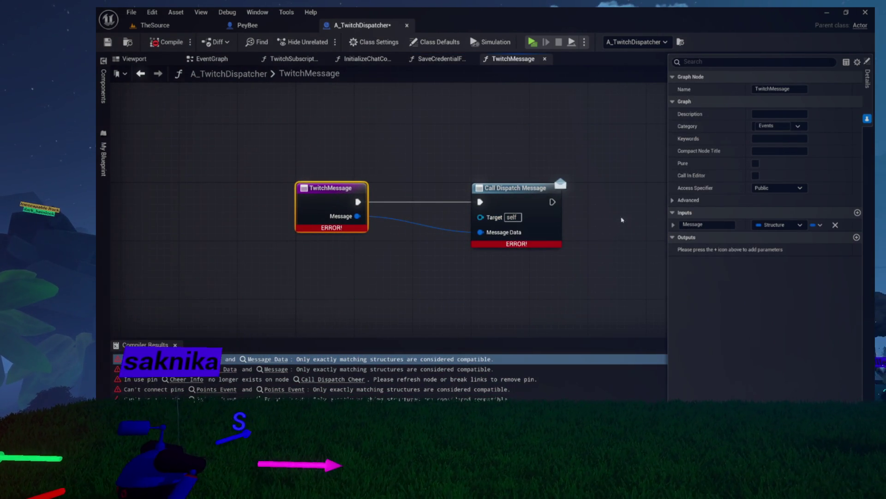
Step: Delete the Call Dispatch Message and Call Dispatch Cheer nodes, recompiling after each
{"action": "left_click", "coordinate": [528, 192]}
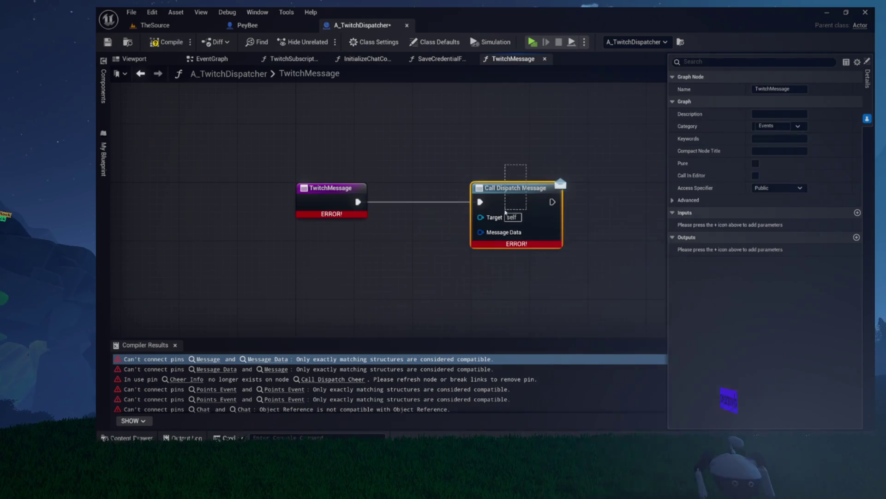
{"action": "key", "text": "Delete"}
{"action": "left_click", "coordinate": [169, 43]}
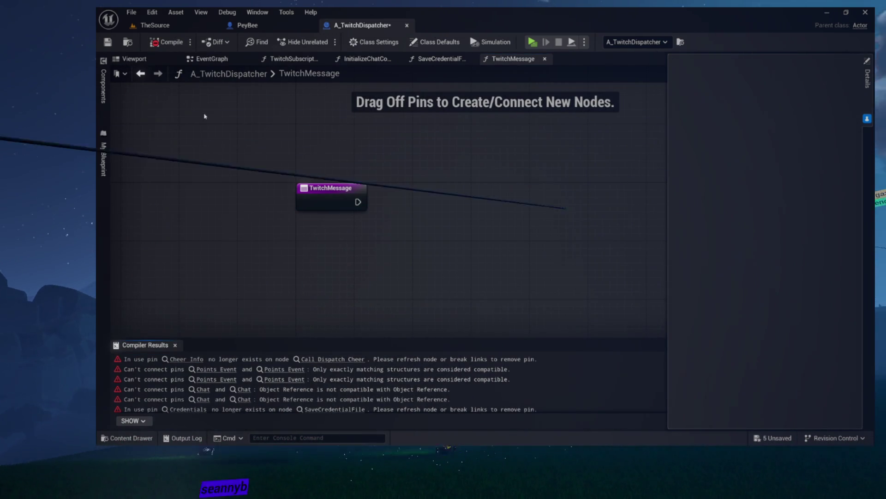
{"action": "left_click", "coordinate": [189, 359]}
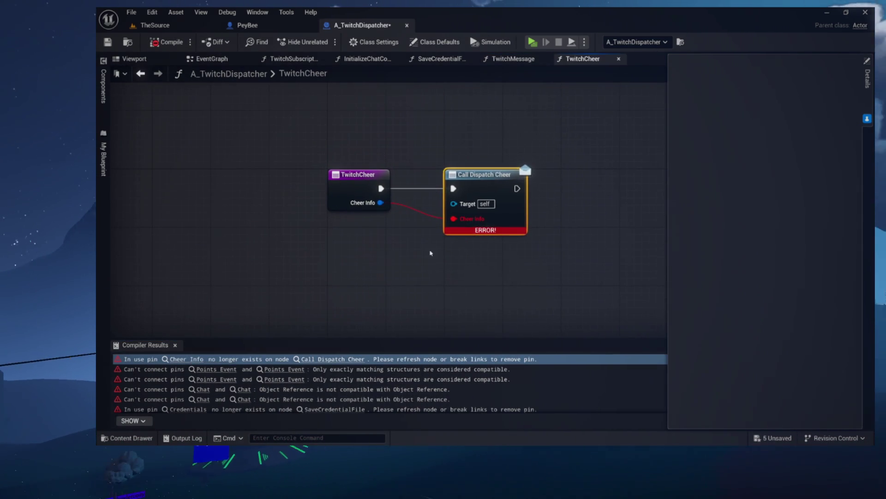
{"action": "key", "text": "Delete"}
{"action": "left_click", "coordinate": [335, 195]}
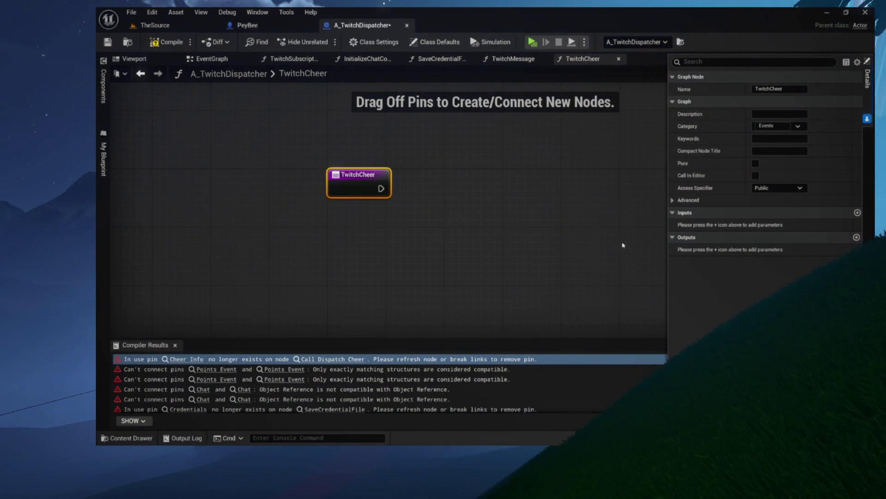
{"action": "left_click", "coordinate": [167, 42]}
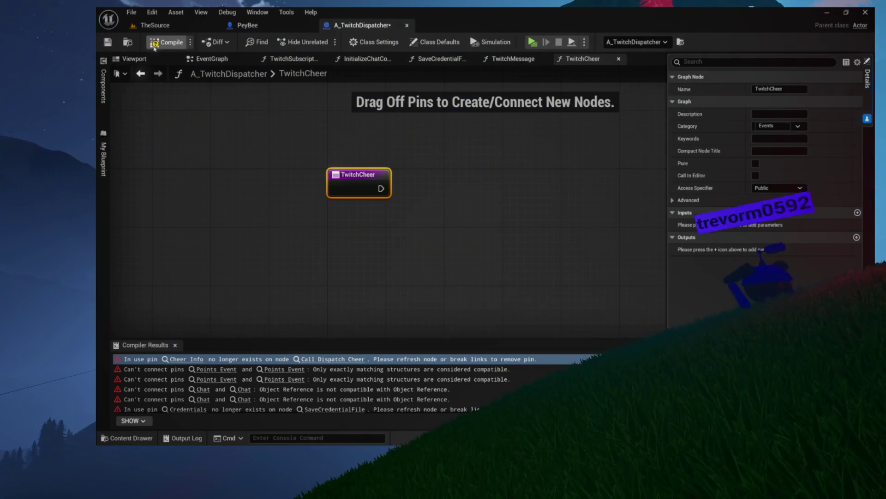
{"action": "left_click_drag", "start_coordinate": [285, 139], "coordinate": [347, 200]}
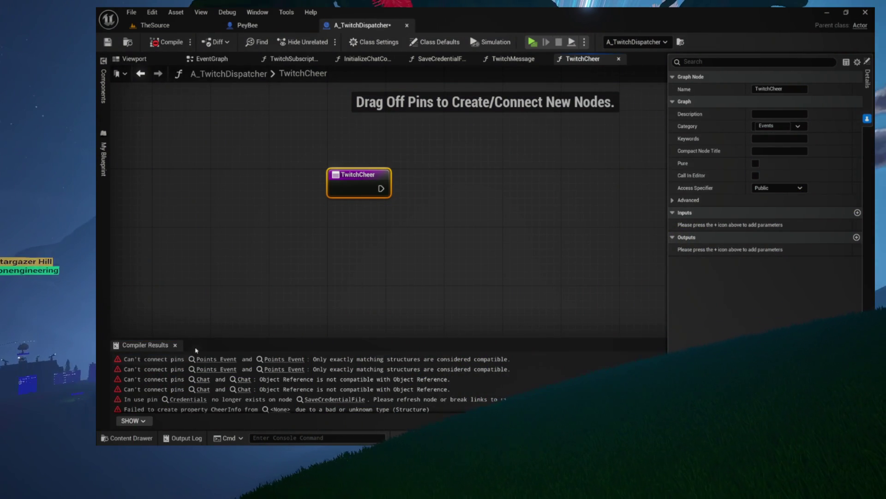
Step: In TwitchPointRedeem, delete the Call Dispatch Redeem node and check the Points Event error
{"action": "left_click", "coordinate": [210, 359]}
{"action": "mouse_move", "coordinate": [516, 185]}
{"action": "left_mouse_down"}
{"action": "mouse_move", "coordinate": [553, 286]}
{"action": "mouse_move", "coordinate": [479, 193]}
{"action": "left_mouse_up"}
{"action": "left_click_drag", "start_coordinate": [651, 143], "coordinate": [559, 242]}
{"action": "key", "text": "Delete"}
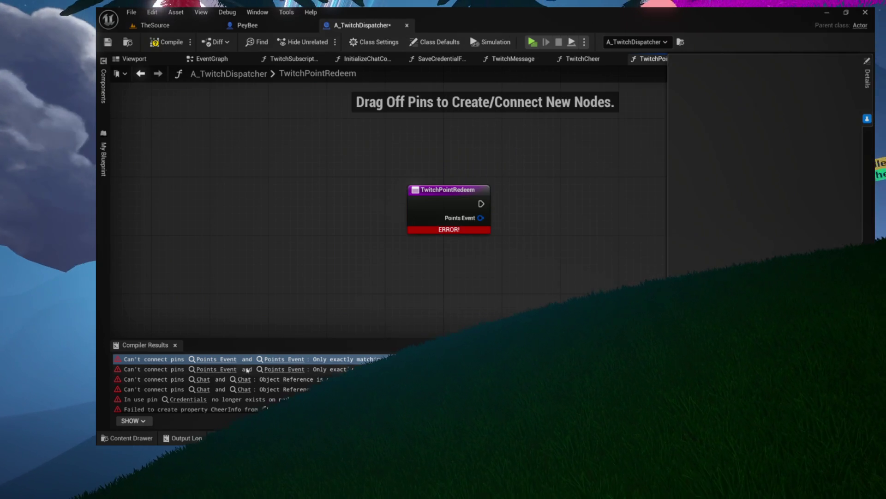
{"action": "left_click", "coordinate": [208, 369]}
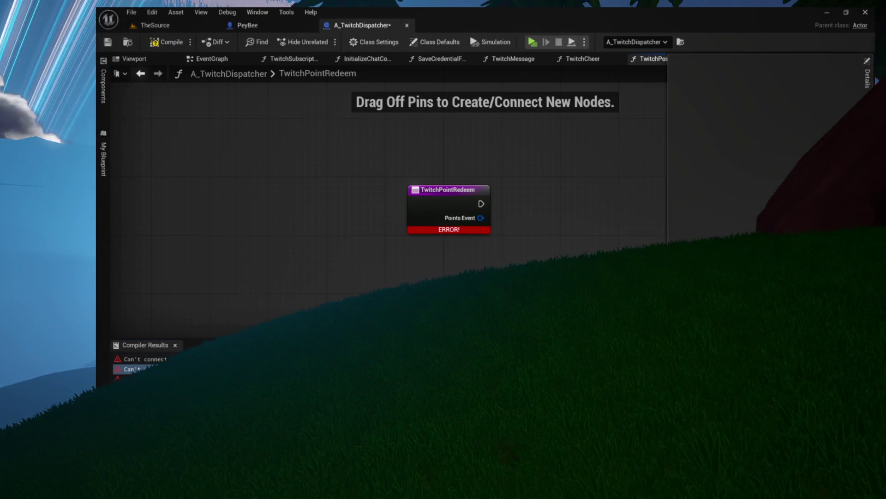
{"action": "left_click", "coordinate": [208, 379]}
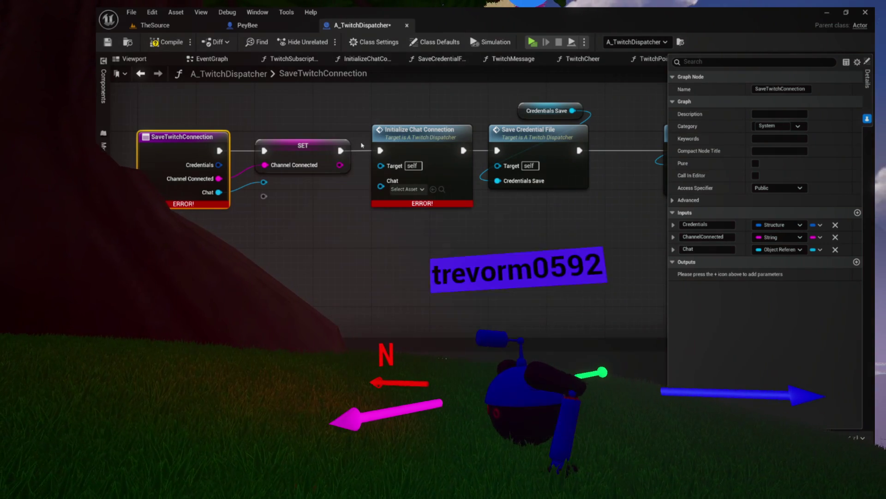
Step: Delete the Initialize Chat Connection node from SaveTwitchConnection and compile with F7
{"action": "left_click", "coordinate": [395, 147]}
{"action": "mouse_move", "coordinate": [394, 147]}
{"action": "left_mouse_down"}
{"action": "mouse_move", "coordinate": [464, 149]}
{"action": "mouse_move", "coordinate": [445, 218]}
{"action": "mouse_move", "coordinate": [417, 191]}
{"action": "left_mouse_up"}
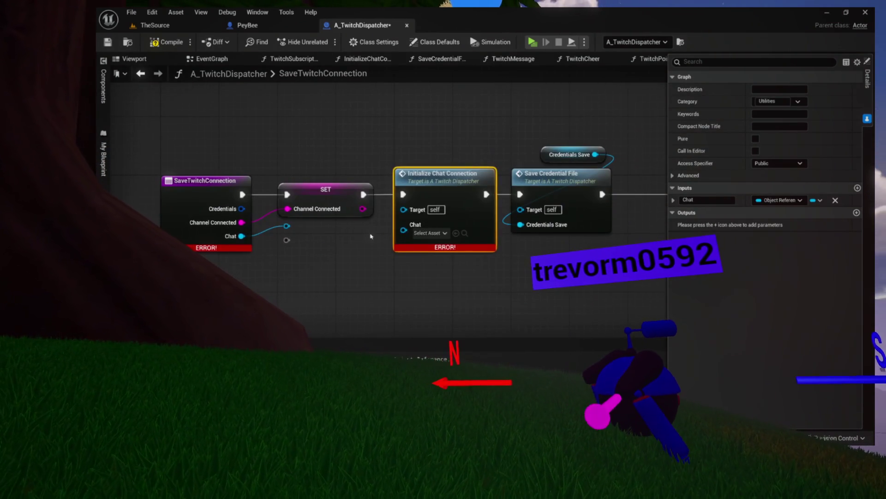
{"action": "key", "text": "Delete"}
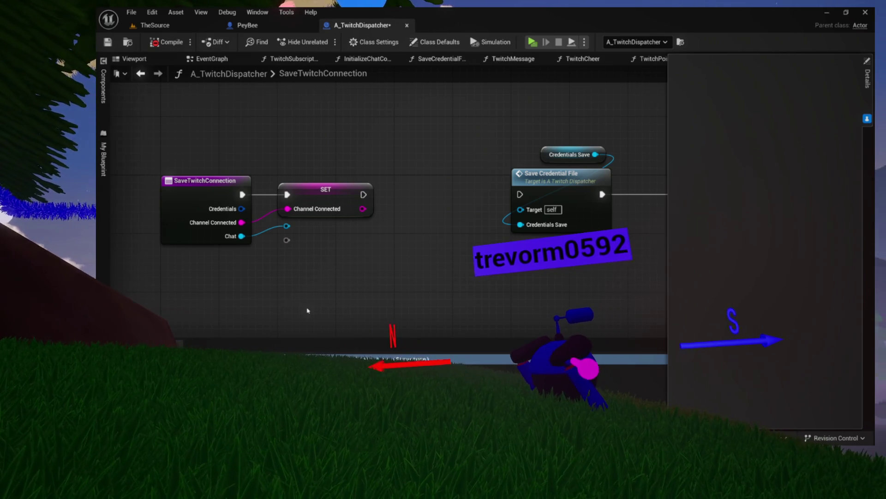
{"action": "key", "text": "F7"}
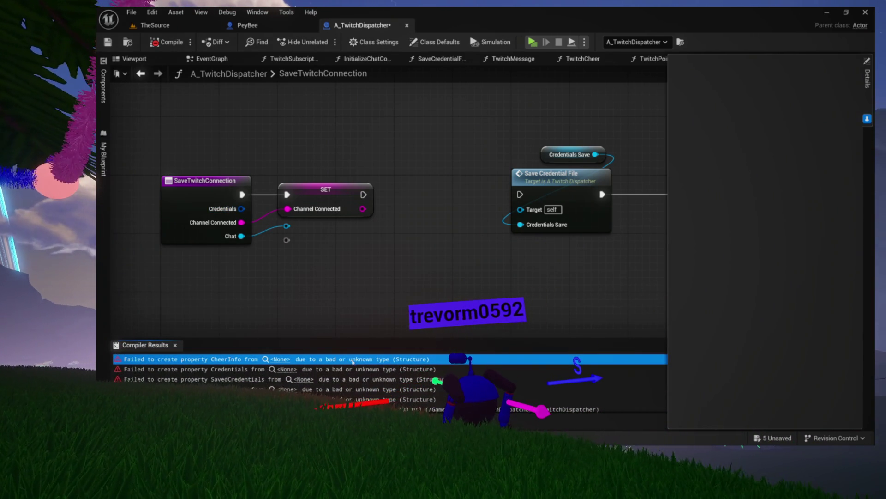
Step: Review the Credentials, SavedCredentials and PointsEvent structure errors, then recompile; 5 fatal errors remain
{"action": "scroll", "coordinate": [416, 259], "scroll_direction": "down", "scroll_amount": 5}
{"action": "scroll", "coordinate": [429, 259], "scroll_direction": "up", "scroll_amount": 4}
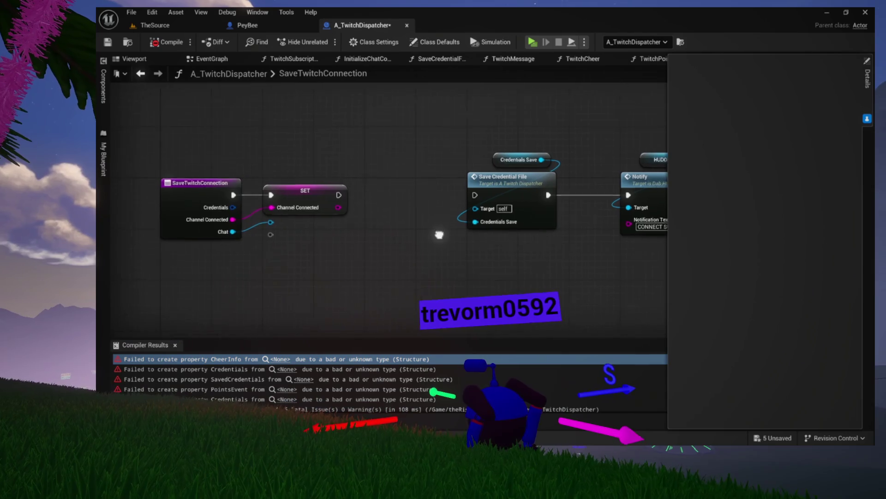
{"action": "left_click_drag", "start_coordinate": [448, 237], "coordinate": [350, 238]}
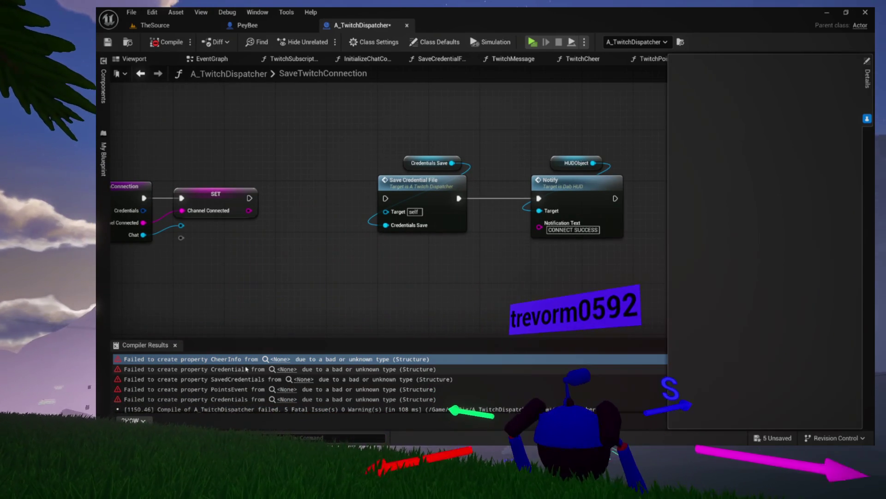
{"action": "left_click", "coordinate": [270, 369]}
{"action": "left_click", "coordinate": [277, 379]}
{"action": "left_click", "coordinate": [283, 390]}
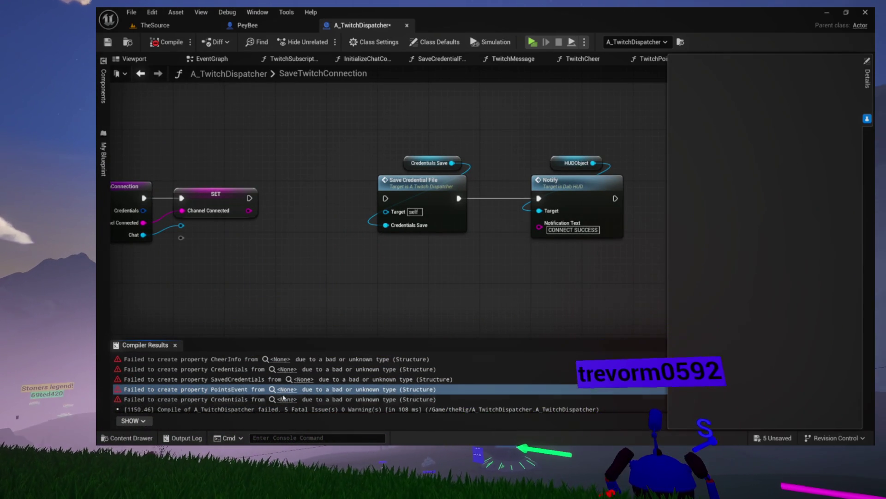
{"action": "left_click", "coordinate": [283, 398]}
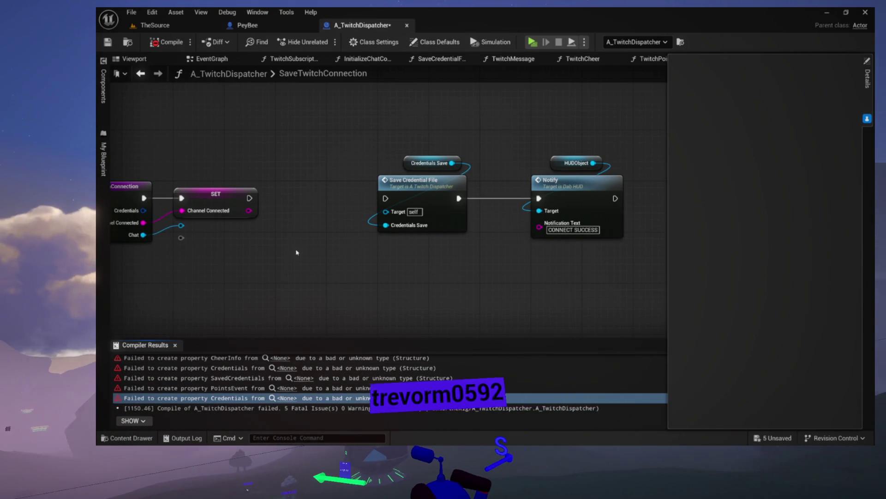
{"action": "left_click", "coordinate": [225, 369]}
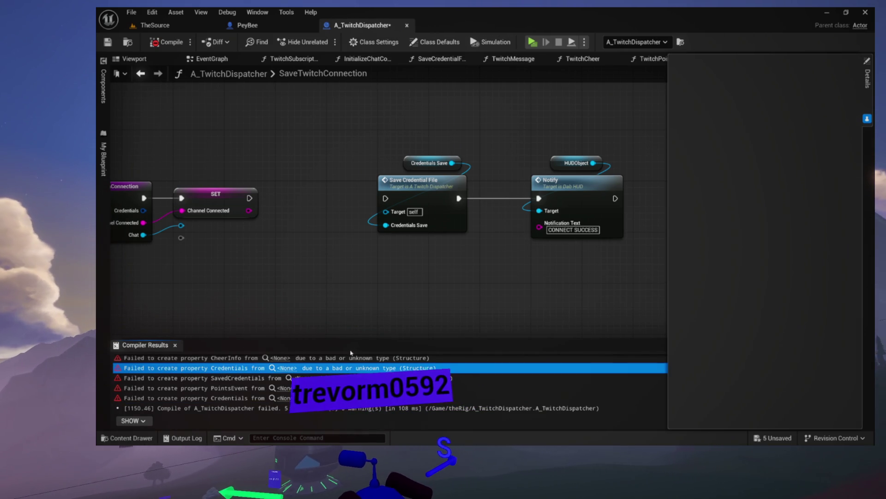
{"action": "left_click", "coordinate": [179, 43]}
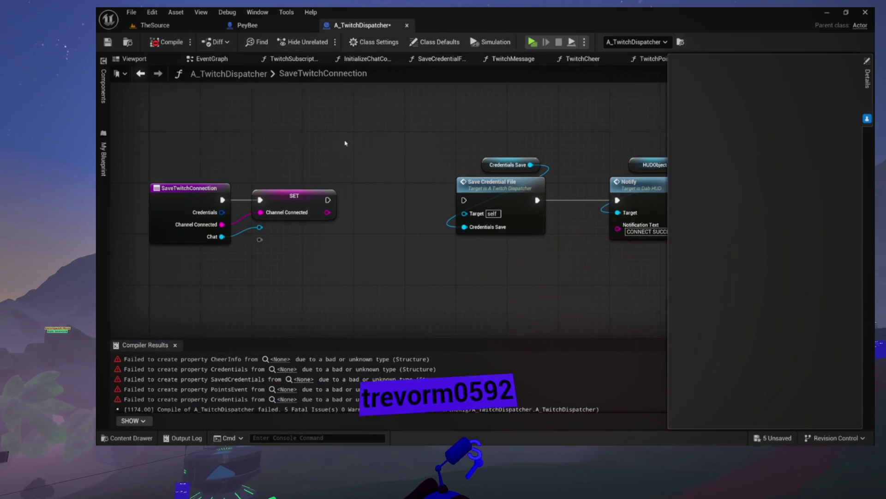
Step: Switch to the InitializeChatConnection function graph
{"action": "left_click", "coordinate": [365, 59]}
{"action": "scroll", "coordinate": [378, 153], "scroll_direction": "down", "scroll_amount": 4}
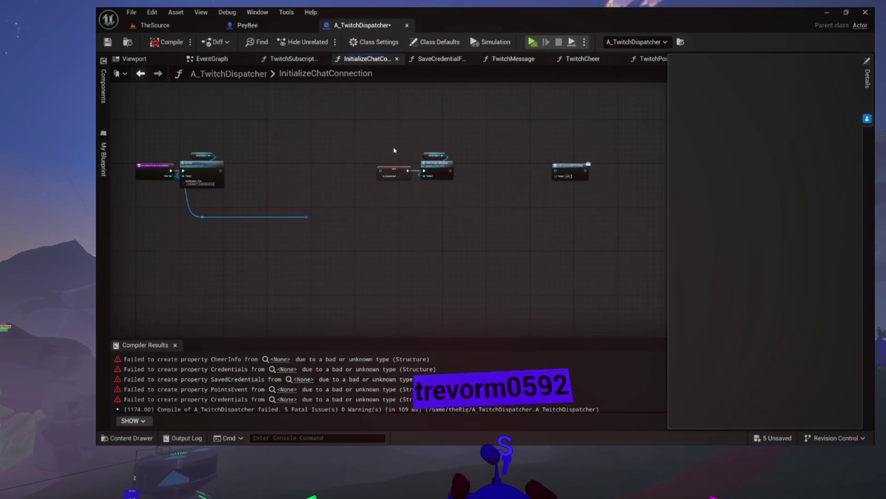
Step: Remove SaveCredentialFile's Credentials input and recompile, leaving 3 fatal unknown-structure errors
{"action": "scroll", "coordinate": [320, 155], "scroll_direction": "up", "scroll_amount": 3}
{"action": "left_click", "coordinate": [439, 58]}
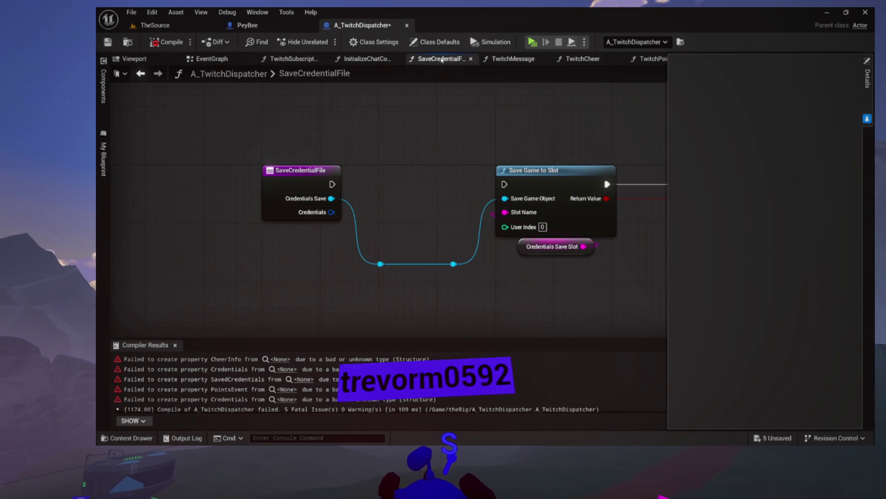
{"action": "left_click", "coordinate": [313, 360]}
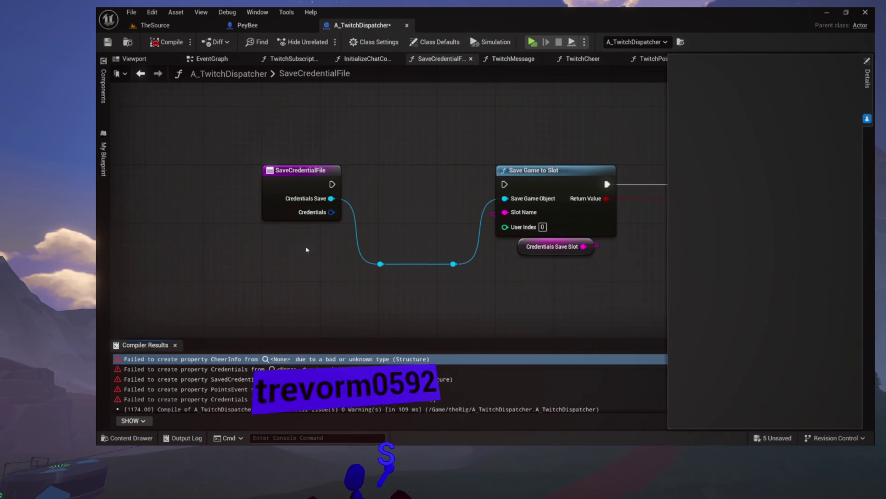
{"action": "left_click", "coordinate": [314, 189]}
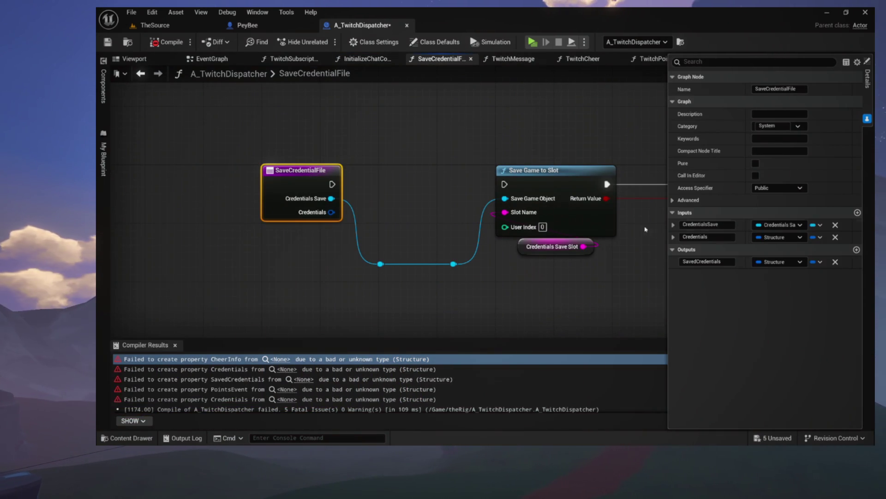
{"action": "left_click", "coordinate": [836, 237]}
{"action": "left_click", "coordinate": [166, 43]}
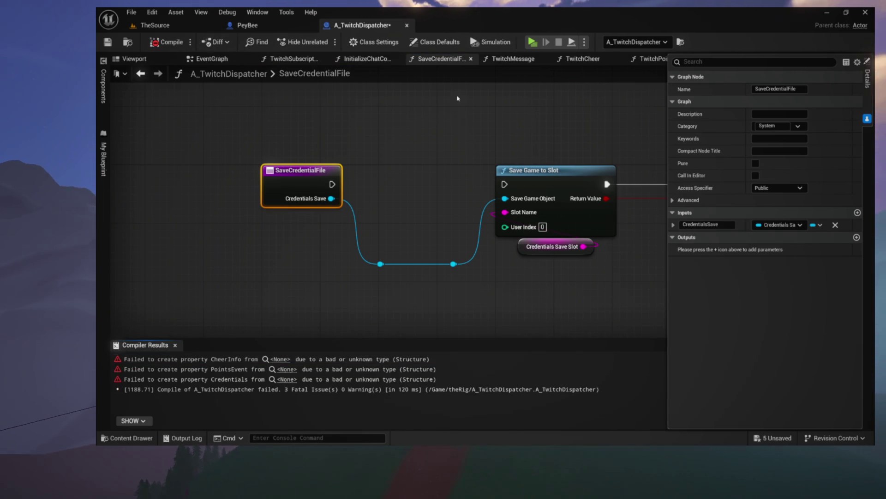
Step: In TwitchMessage, browse the Status and System variable categories in My Blueprint
{"action": "left_click", "coordinate": [514, 58]}
{"action": "left_click", "coordinate": [583, 59]}
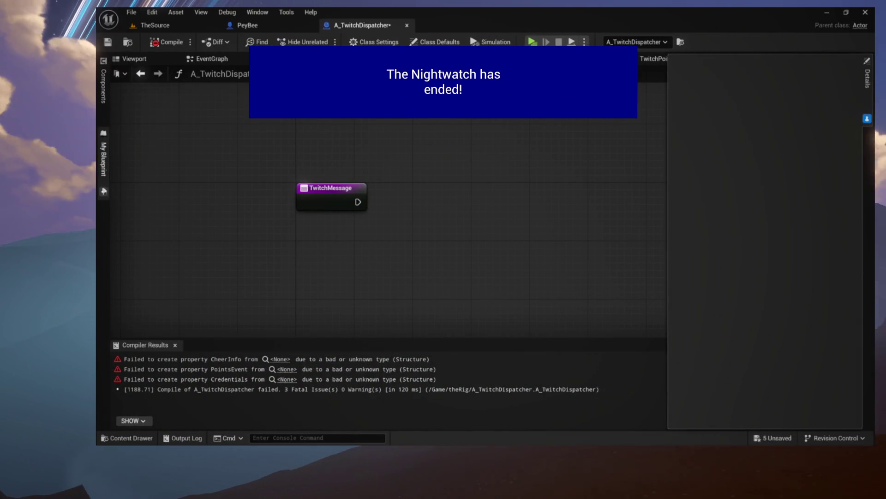
{"action": "left_click", "coordinate": [103, 191]}
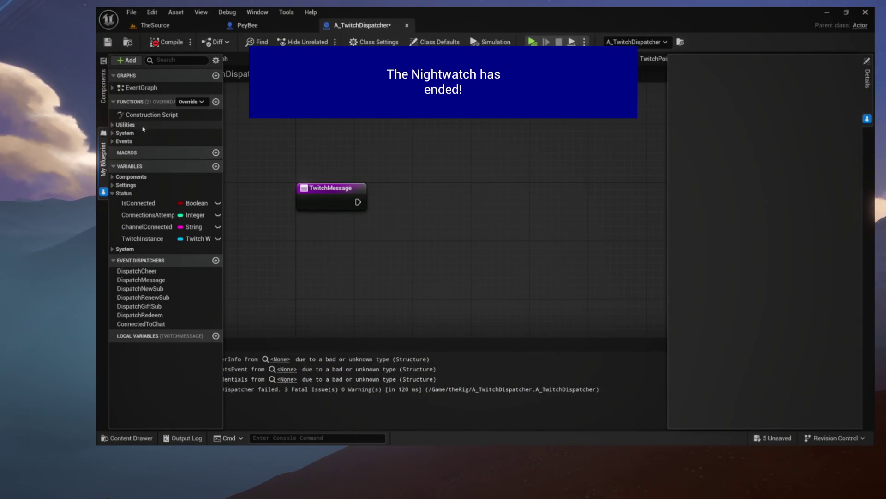
{"action": "left_click", "coordinate": [114, 193]}
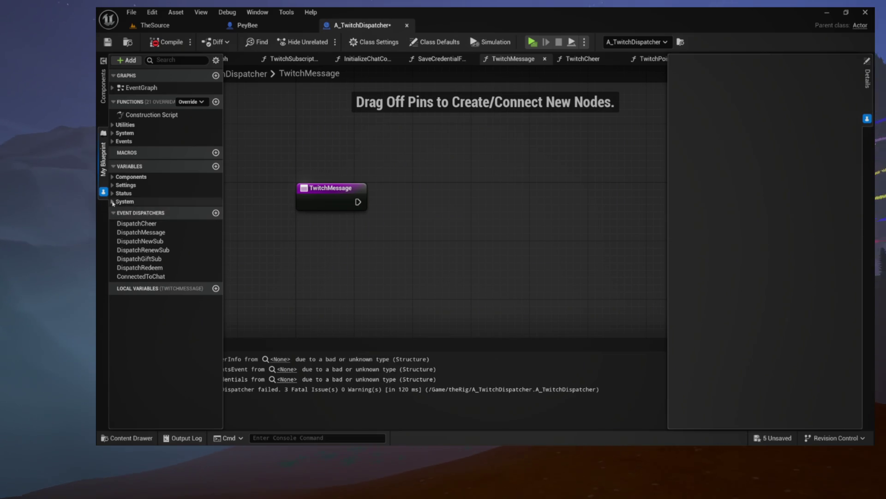
{"action": "left_click", "coordinate": [112, 202]}
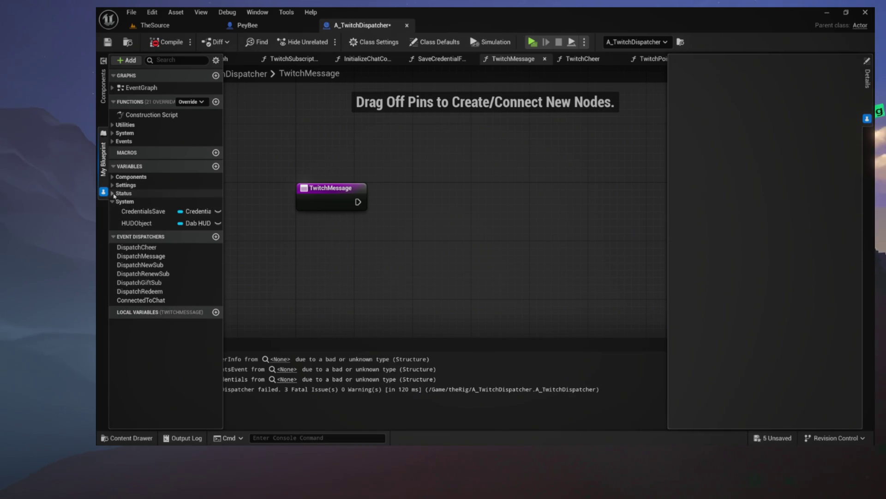
{"action": "left_click", "coordinate": [113, 193]}
{"action": "left_click", "coordinate": [113, 250]}
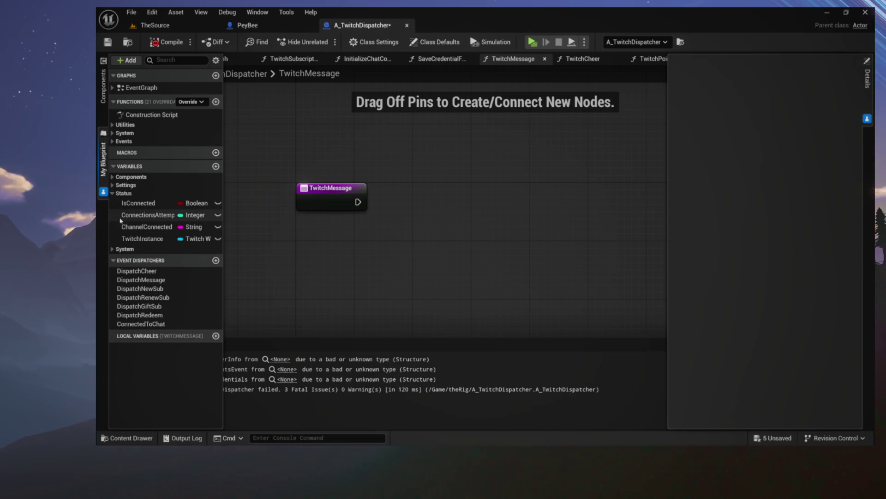
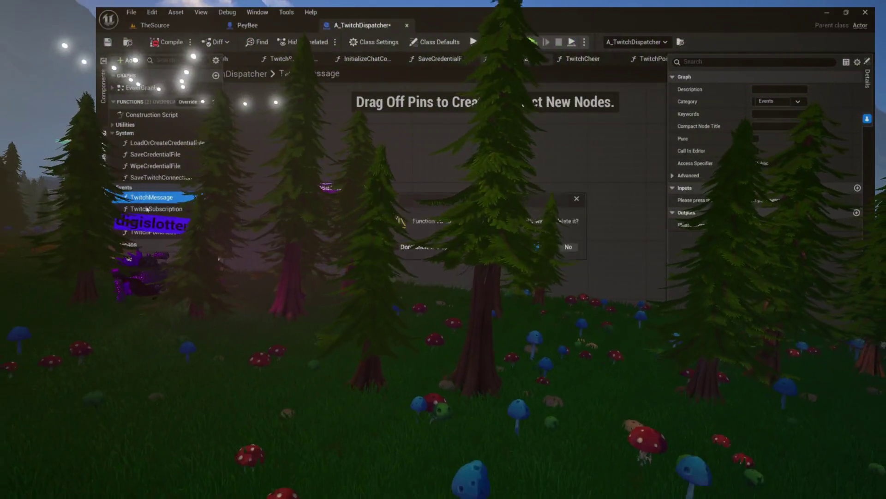
Step: Delete the TwitchMessage, TwitchCheer and TwitchPointRedeem functions, then compile to reveal 2 fatal errors
{"action": "key", "text": "Delete"}
{"action": "left_click", "coordinate": [549, 248]}
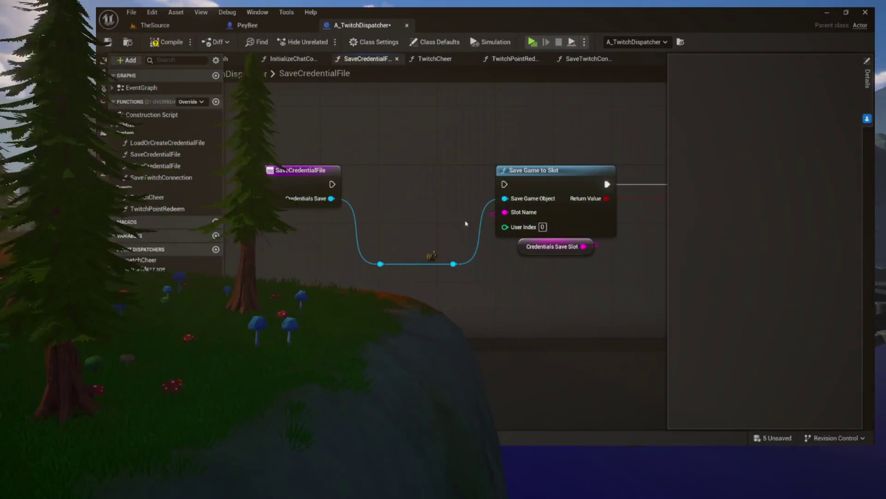
{"action": "left_click", "coordinate": [164, 197]}
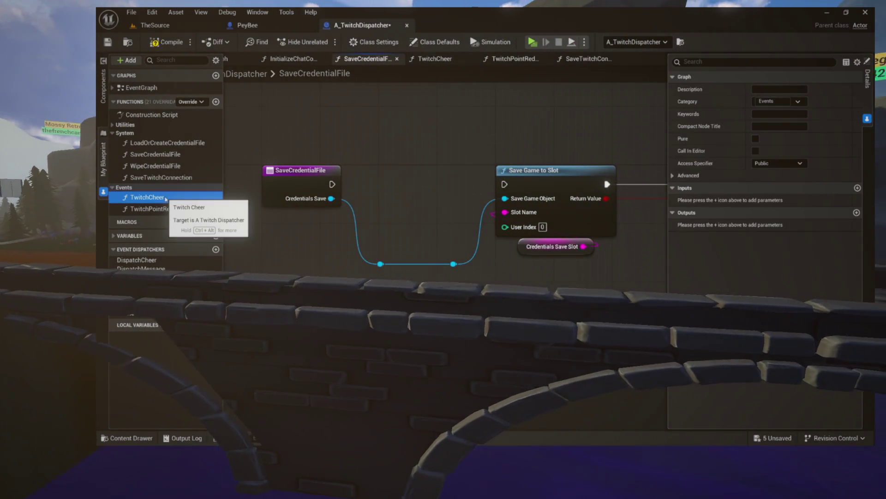
{"action": "key", "text": "Delete"}
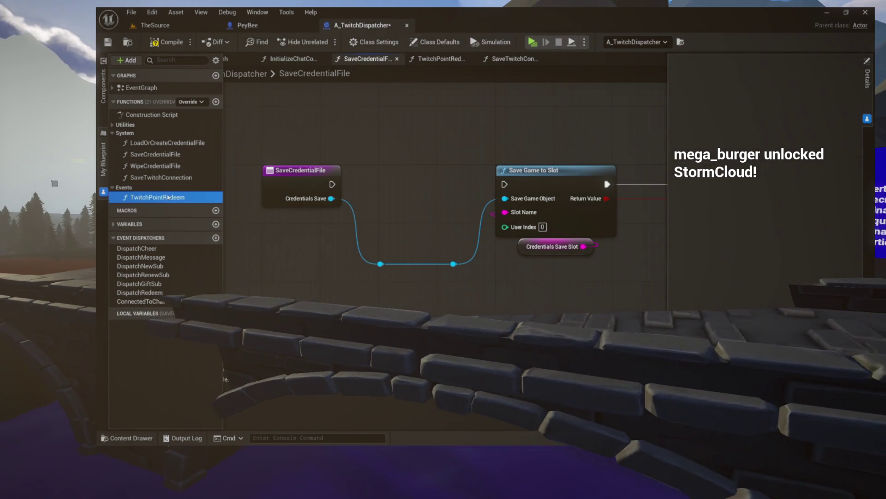
{"action": "key", "text": "Delete"}
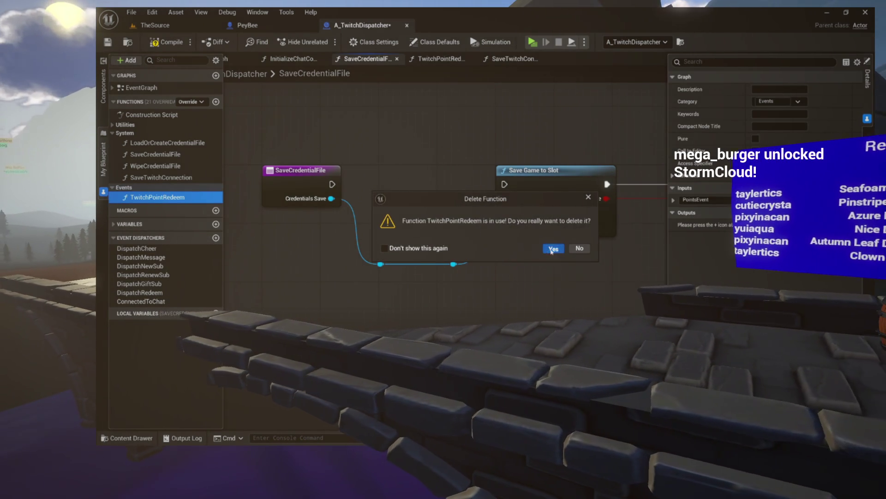
{"action": "left_click", "coordinate": [553, 248]}
{"action": "left_click", "coordinate": [159, 43]}
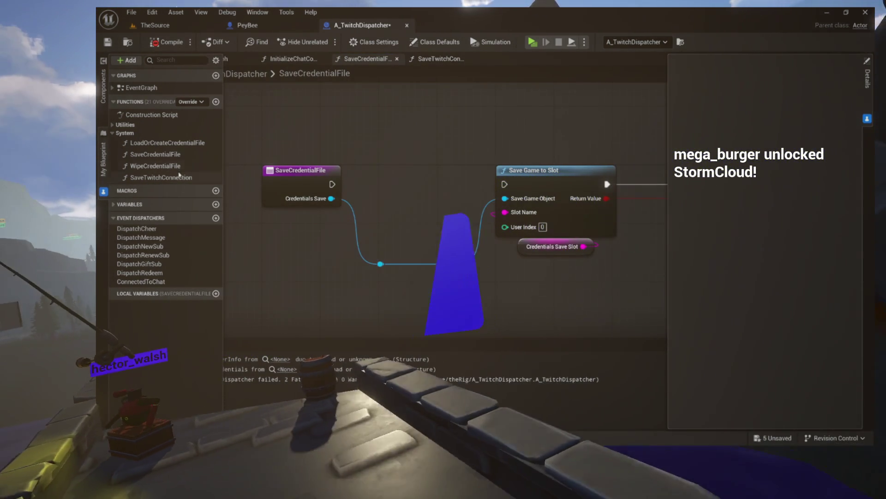
Step: Remove the Credentials and Chat inputs from the SaveTwitchConnection entry node
{"action": "double_click", "coordinate": [170, 165]}
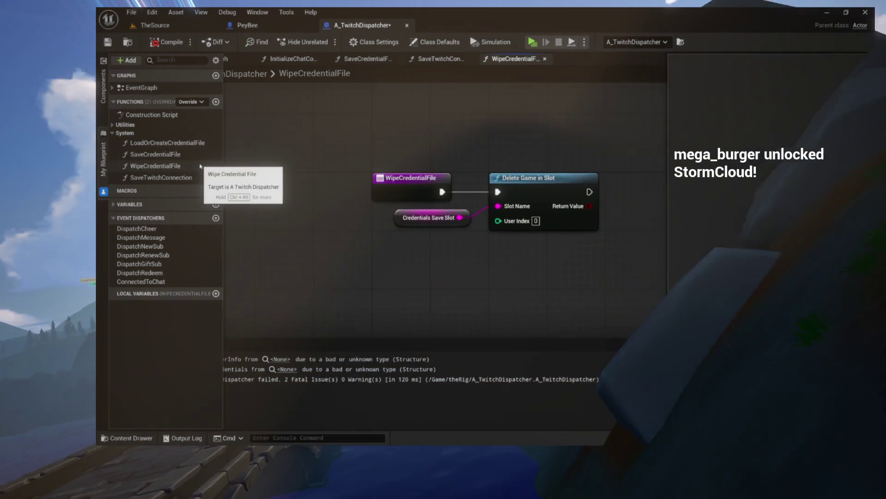
{"action": "double_click", "coordinate": [158, 155]}
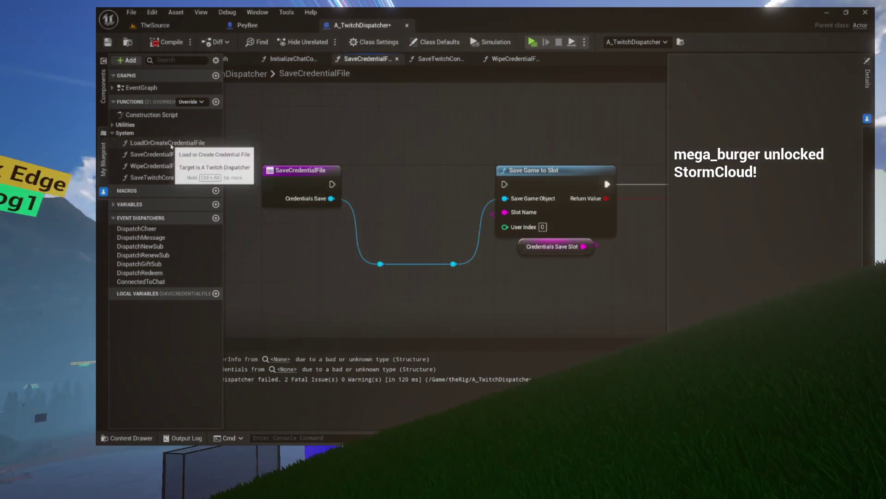
{"action": "double_click", "coordinate": [171, 144]}
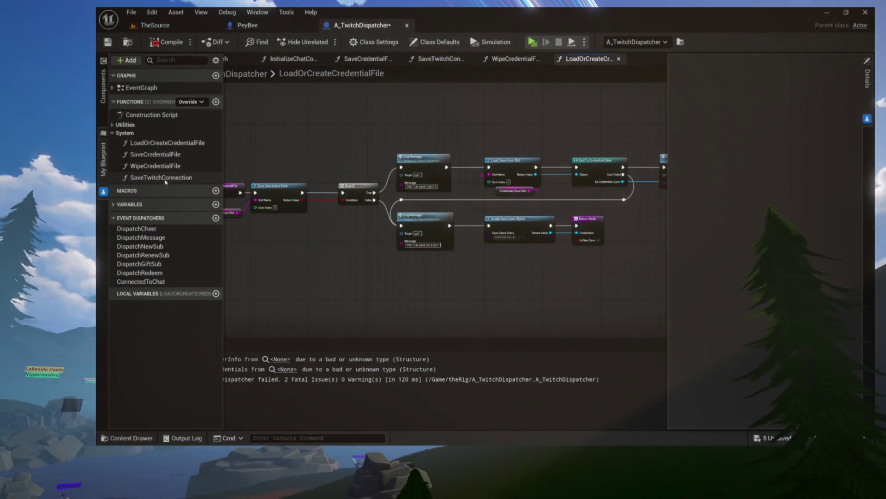
{"action": "double_click", "coordinate": [162, 178]}
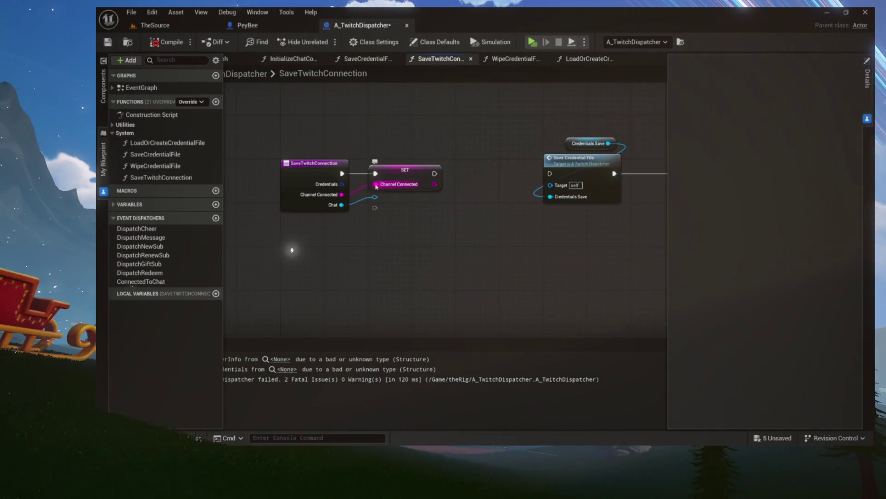
{"action": "left_click", "coordinate": [337, 188]}
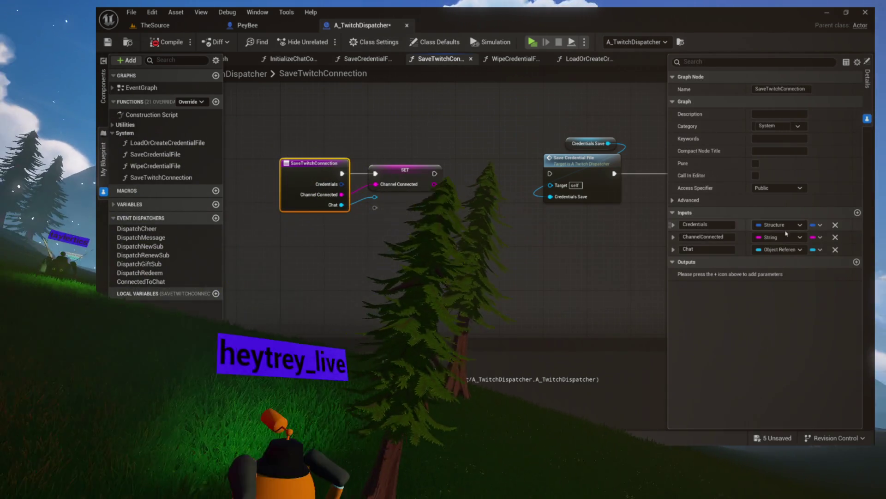
{"action": "left_click", "coordinate": [835, 225]}
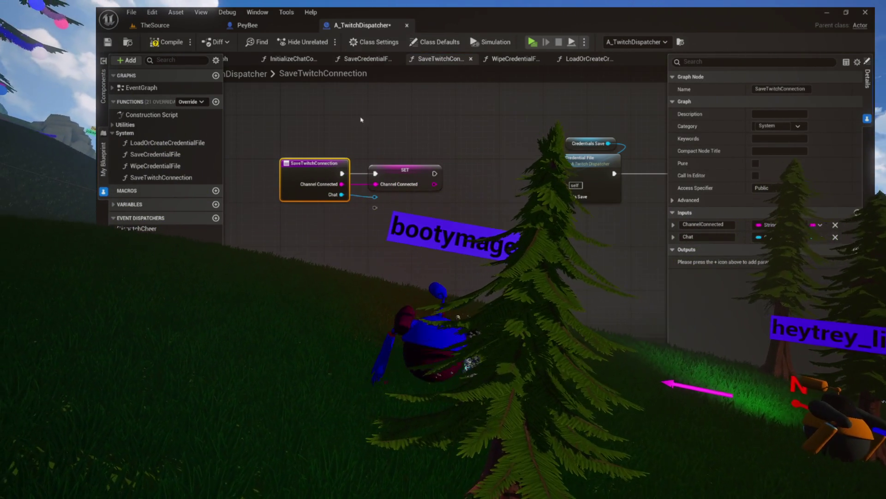
{"action": "left_click", "coordinate": [835, 238]}
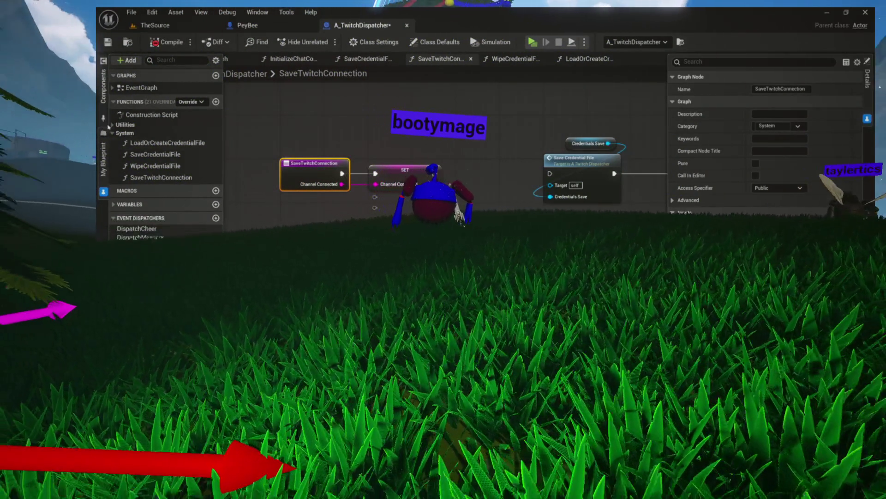
Step: Clear the Chat input from InitializeChatConnection and recompile, leaving 1 fatal issue
{"action": "left_click", "coordinate": [111, 124]}
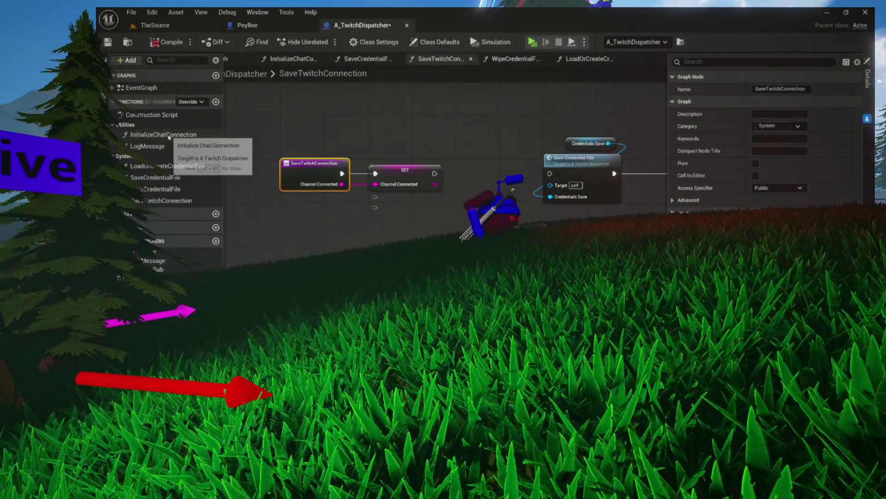
{"action": "double_click", "coordinate": [161, 135]}
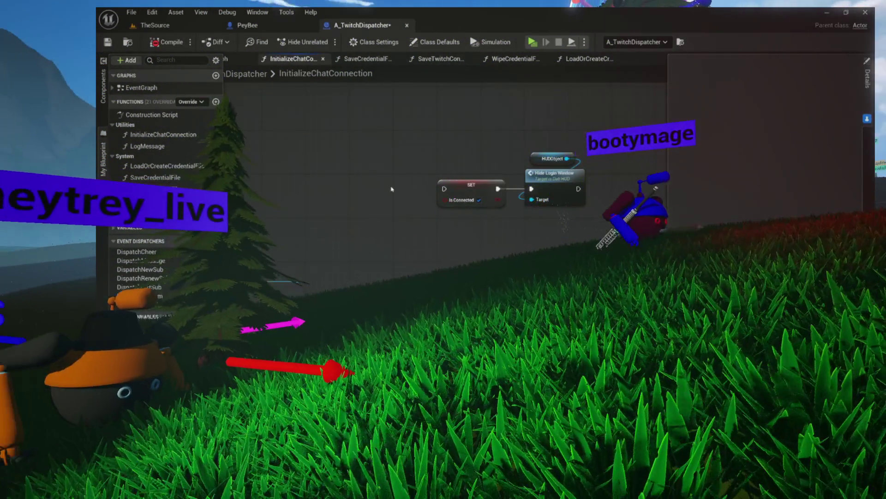
{"action": "left_click_drag", "start_coordinate": [392, 189], "coordinate": [623, 192]}
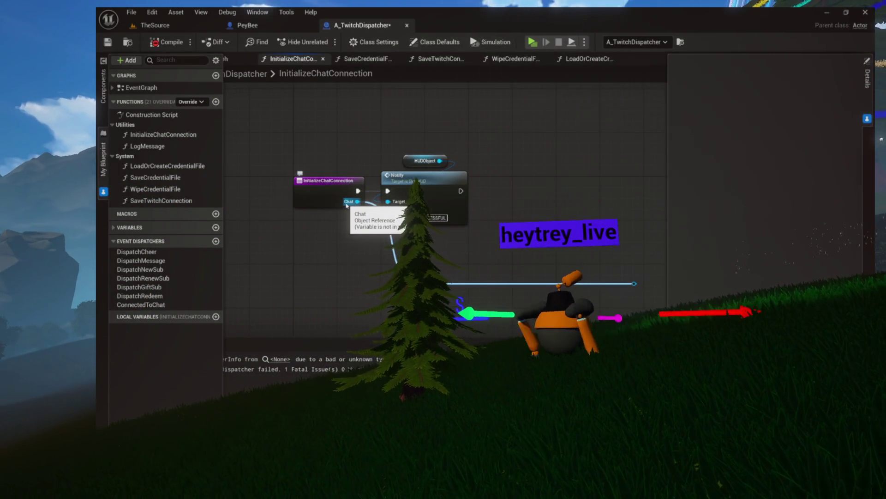
{"action": "left_click", "coordinate": [324, 195]}
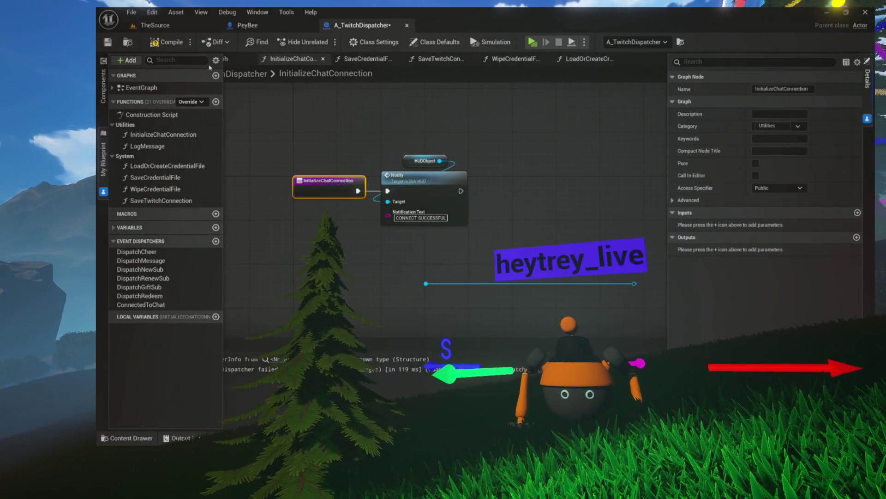
{"action": "left_click", "coordinate": [184, 46]}
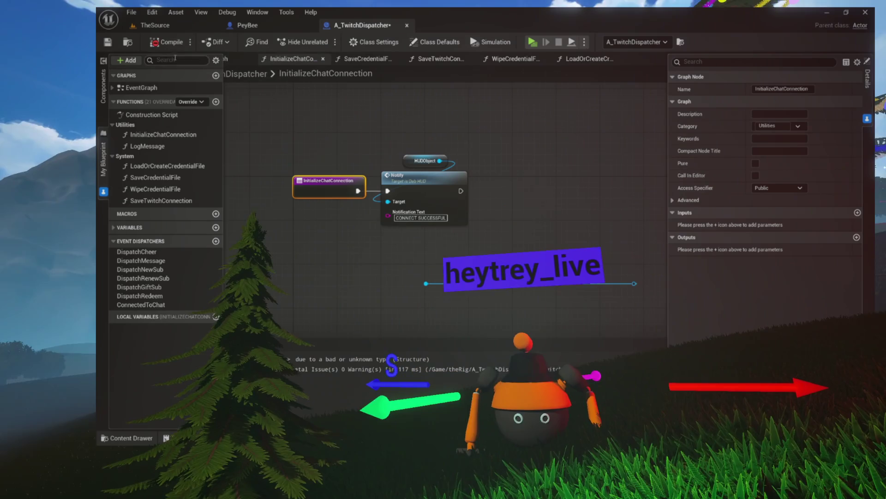
{"action": "left_click", "coordinate": [148, 114]}
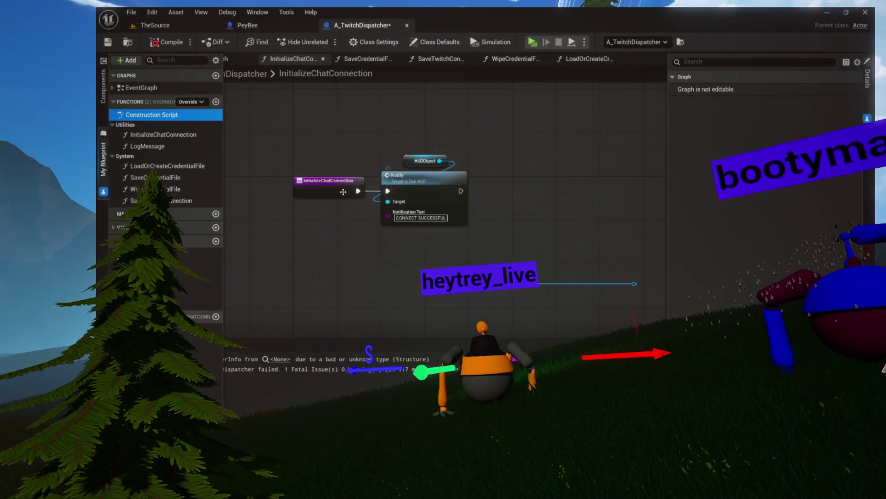
Step: Delete the broken Make <unknown struct> node from the SaveCredentialFile graph
{"action": "left_click", "coordinate": [188, 137]}
{"action": "double_click", "coordinate": [163, 146]}
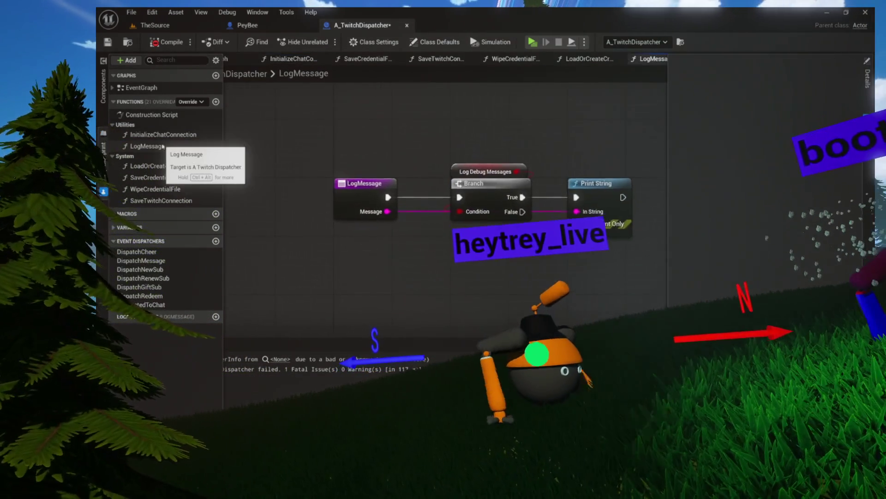
{"action": "double_click", "coordinate": [152, 169]}
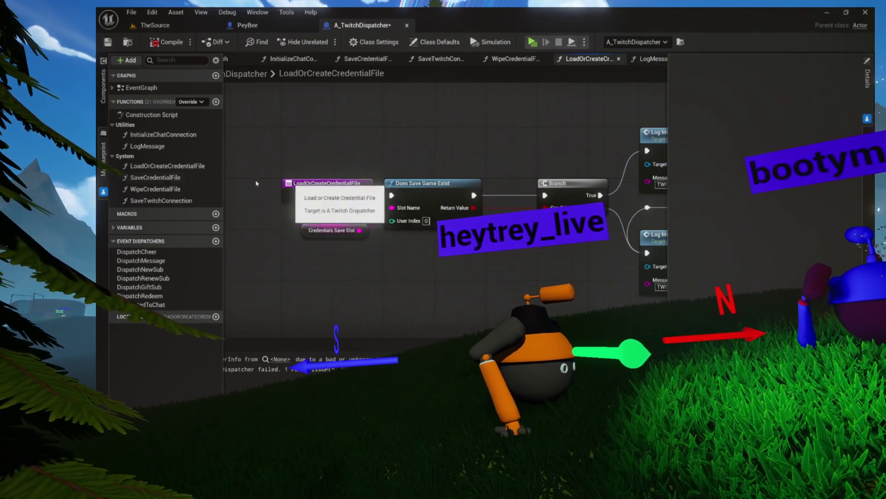
{"action": "double_click", "coordinate": [165, 149]}
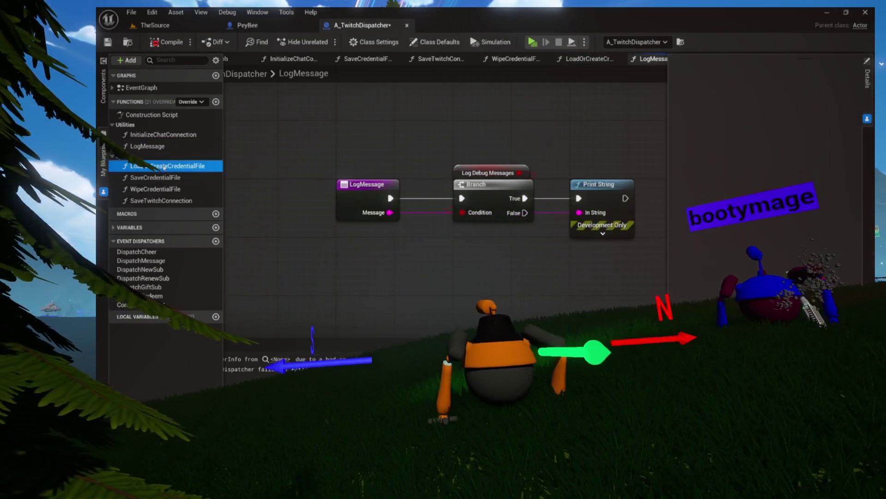
{"action": "double_click", "coordinate": [164, 168]}
{"action": "double_click", "coordinate": [177, 181]}
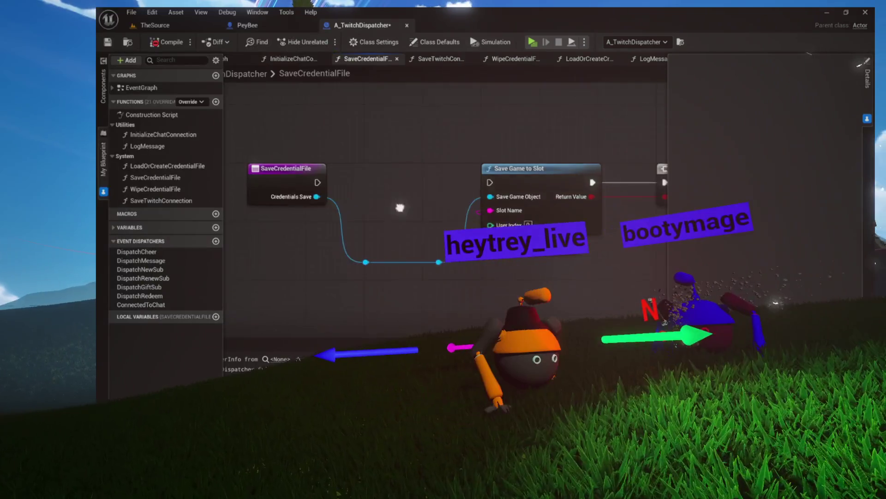
{"action": "left_click_drag", "start_coordinate": [400, 205], "coordinate": [359, 221]}
{"action": "scroll", "coordinate": [359, 221], "scroll_direction": "down", "scroll_amount": 2}
{"action": "left_click_drag", "start_coordinate": [294, 277], "coordinate": [321, 172]}
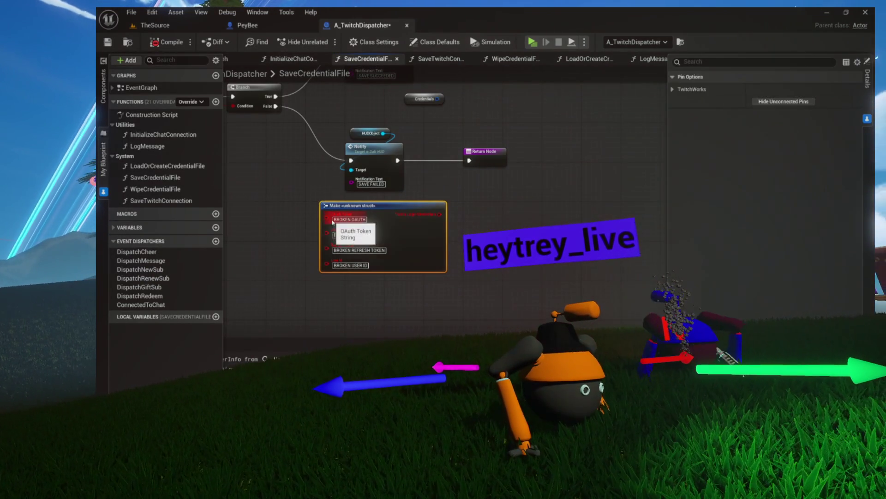
{"action": "key", "text": "Delete"}
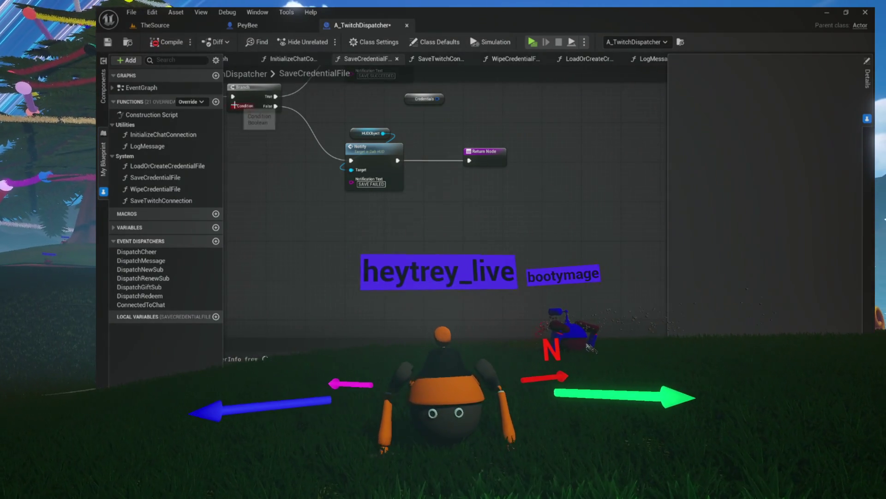
Step: Review the Save Game to Slot node and the SaveTwitchConnection graph's CONNECT SUCCESS flow
{"action": "mouse_move", "coordinate": [272, 186]}
{"action": "left_mouse_down"}
{"action": "mouse_move", "coordinate": [313, 280]}
{"action": "mouse_move", "coordinate": [411, 296]}
{"action": "mouse_move", "coordinate": [533, 273]}
{"action": "mouse_move", "coordinate": [411, 263]}
{"action": "mouse_move", "coordinate": [623, 255]}
{"action": "left_mouse_up"}
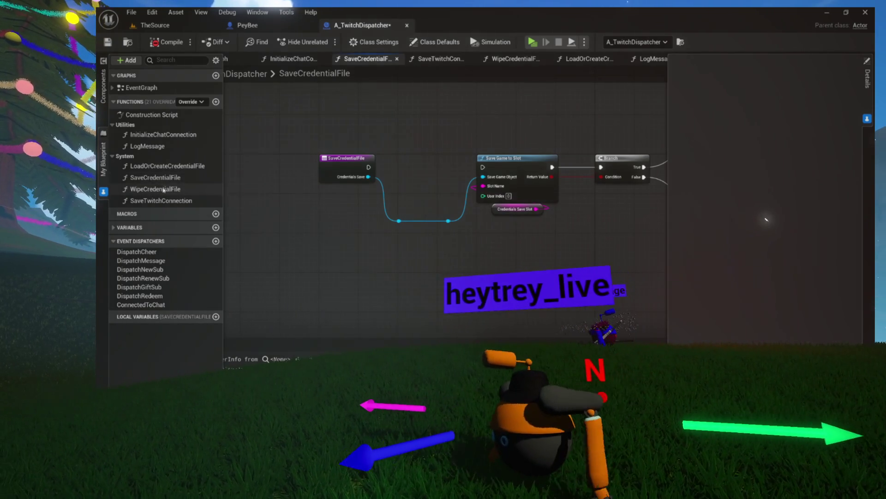
{"action": "double_click", "coordinate": [164, 189]}
{"action": "double_click", "coordinate": [164, 200]}
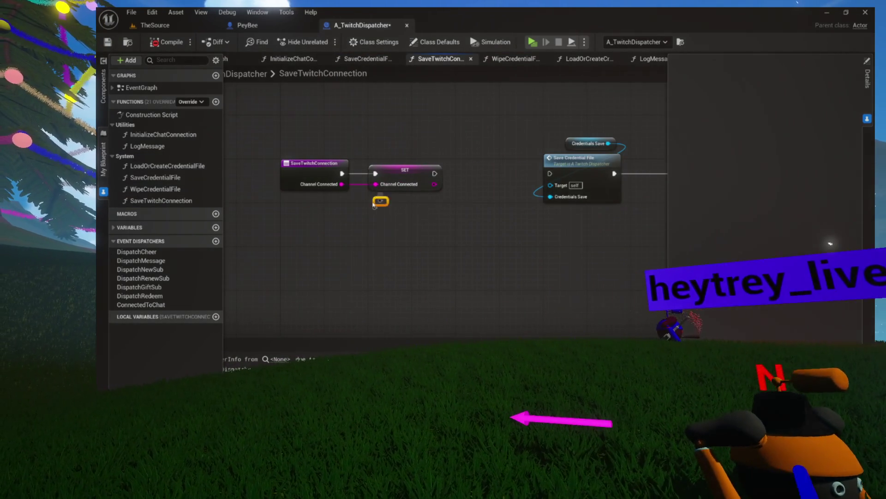
{"action": "left_click_drag", "start_coordinate": [441, 214], "coordinate": [431, 196]}
{"action": "left_click", "coordinate": [323, 59]}
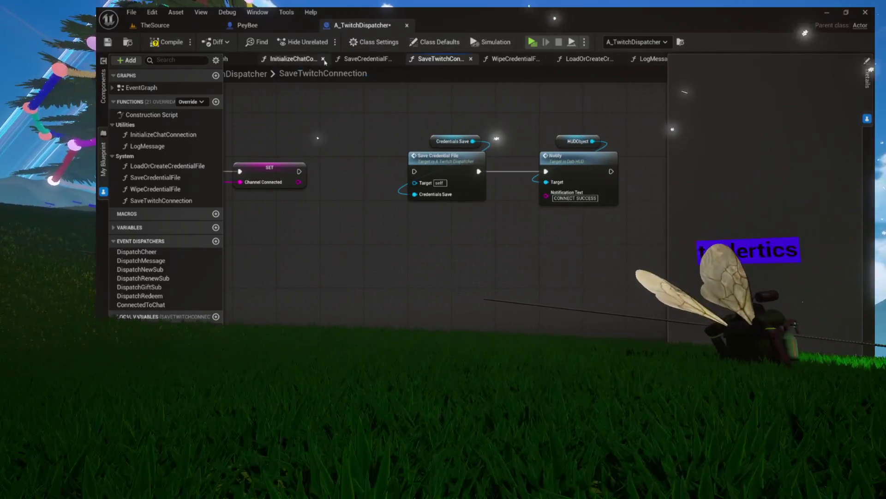
Step: Close the open function graph tabs and delete the dangling blue wire with its two reroutes
{"action": "left_click", "coordinate": [324, 59]}
{"action": "left_click", "coordinate": [323, 58]}
{"action": "left_click", "coordinate": [324, 59]}
{"action": "left_click", "coordinate": [325, 59]}
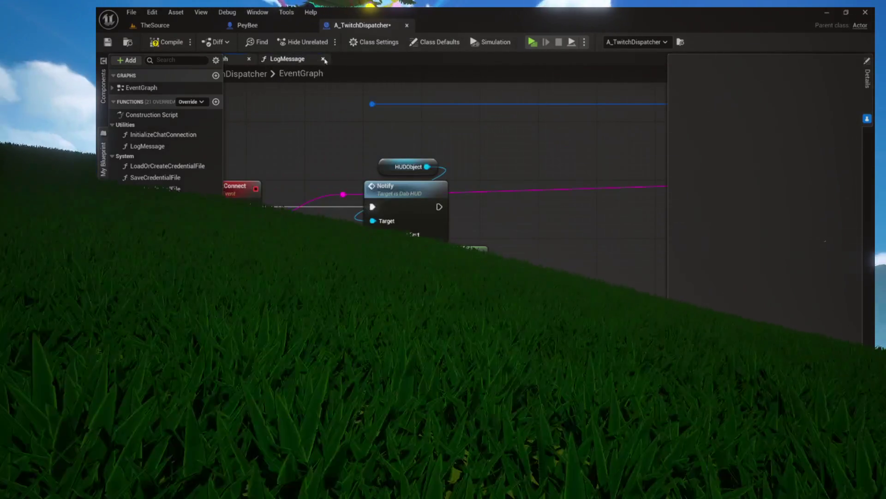
{"action": "left_click", "coordinate": [313, 58]}
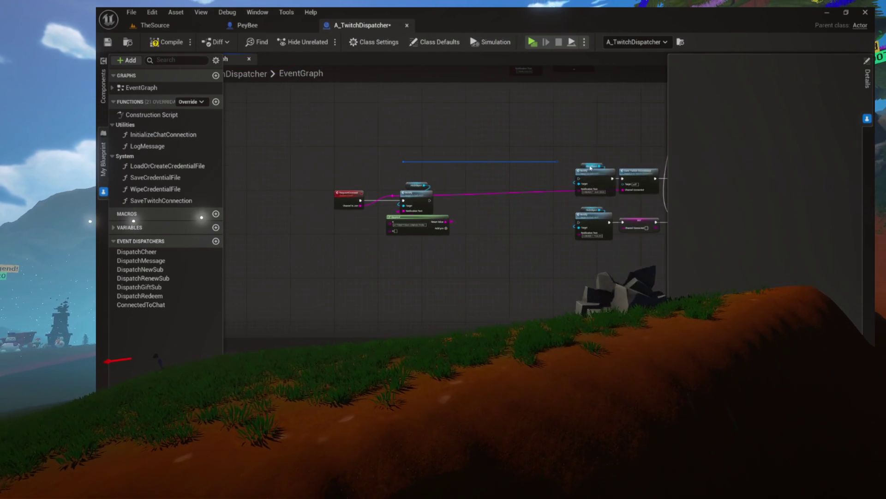
{"action": "left_click_drag", "start_coordinate": [382, 154], "coordinate": [558, 170]}
{"action": "key", "text": "Delete"}
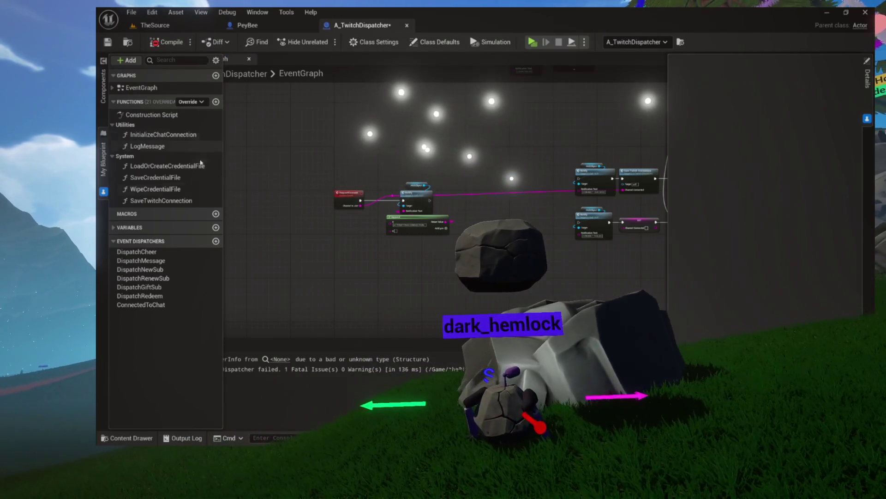
Step: Inspect the CheerInfo unknown-structure error in Compiler Results, then restore the My Blueprint list
{"action": "left_click", "coordinate": [284, 362]}
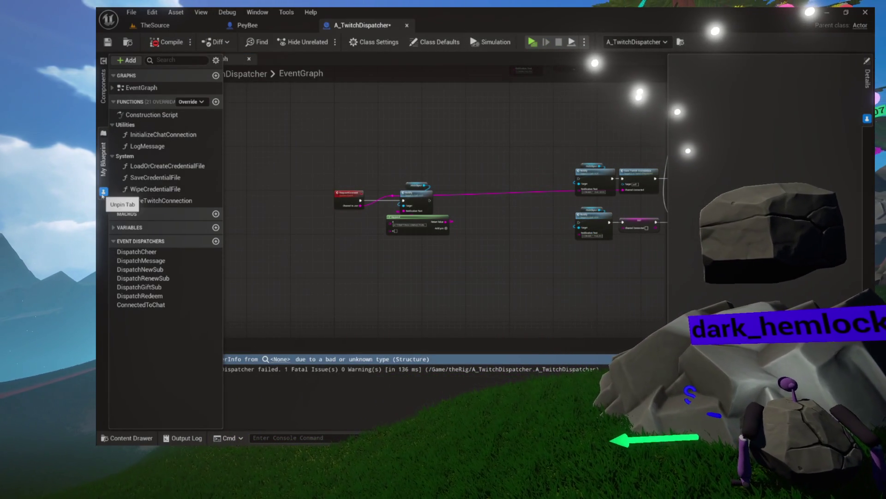
{"action": "left_click", "coordinate": [283, 303]}
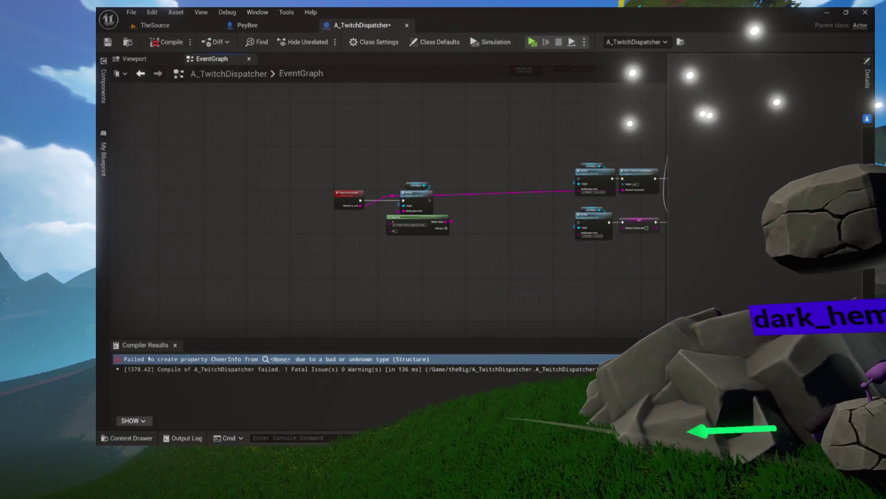
{"action": "left_click", "coordinate": [104, 185]}
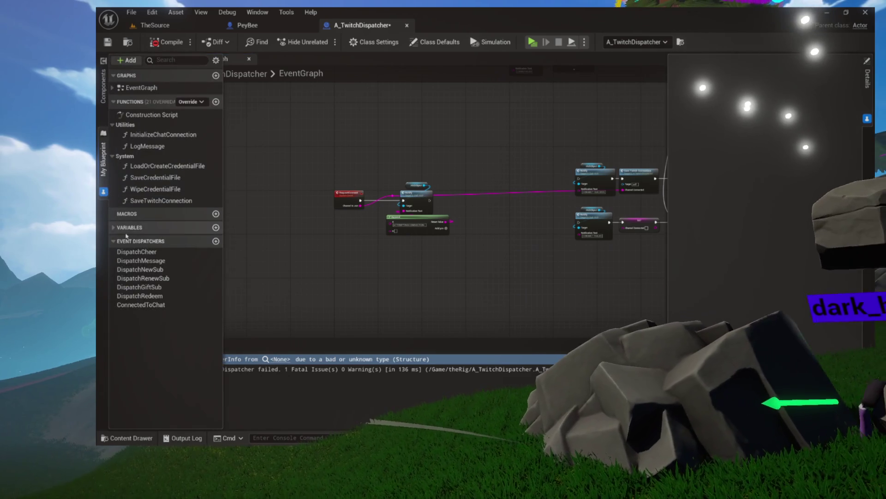
Step: Change DispatchCheer's CheerInfo input type to the Cheer Bits Event structure
{"action": "left_click", "coordinate": [129, 252]}
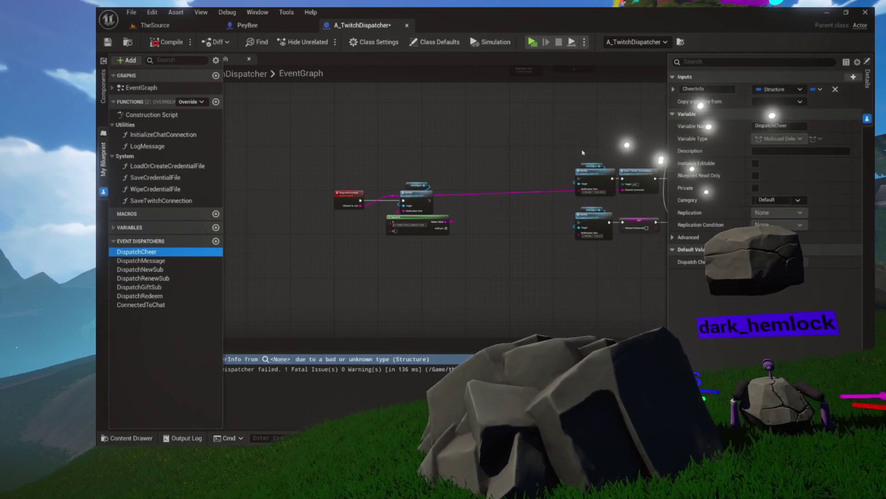
{"action": "left_click", "coordinate": [776, 90]}
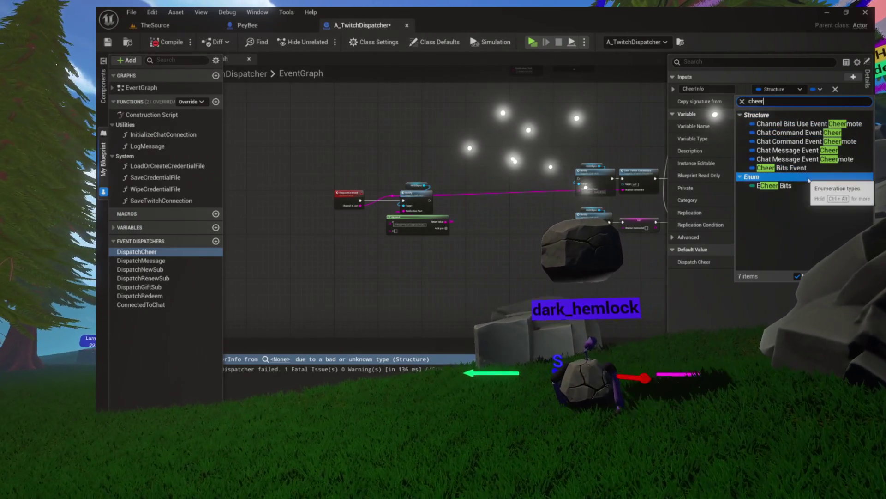
{"action": "left_click", "coordinate": [793, 168]}
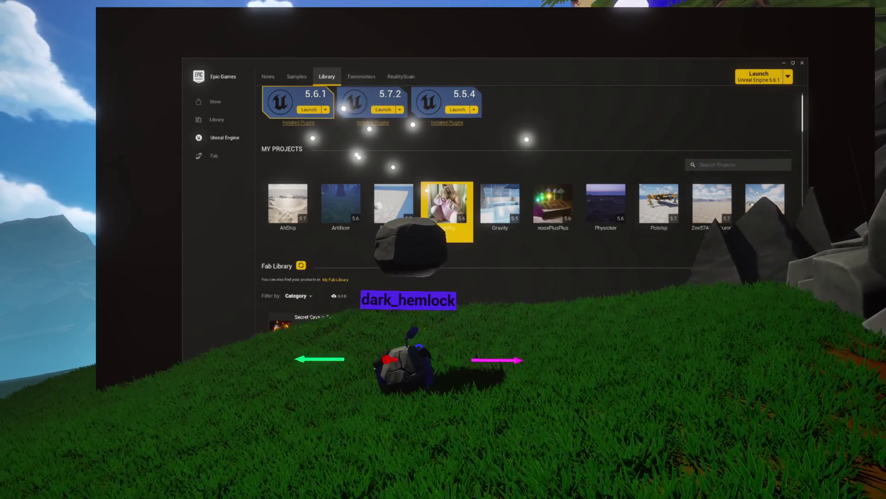
Step: Move around the level viewport with W and D after the editor restarts
{"action": "key", "text": "w"}
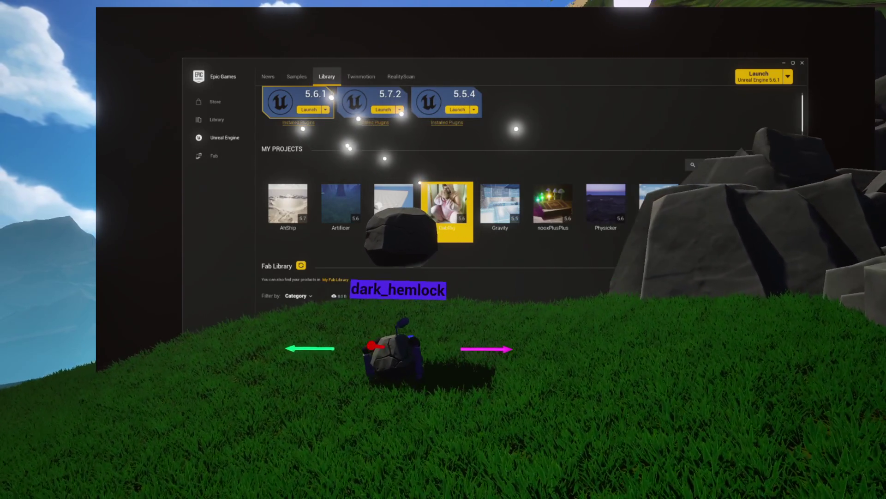
{"action": "key", "text": "w"}
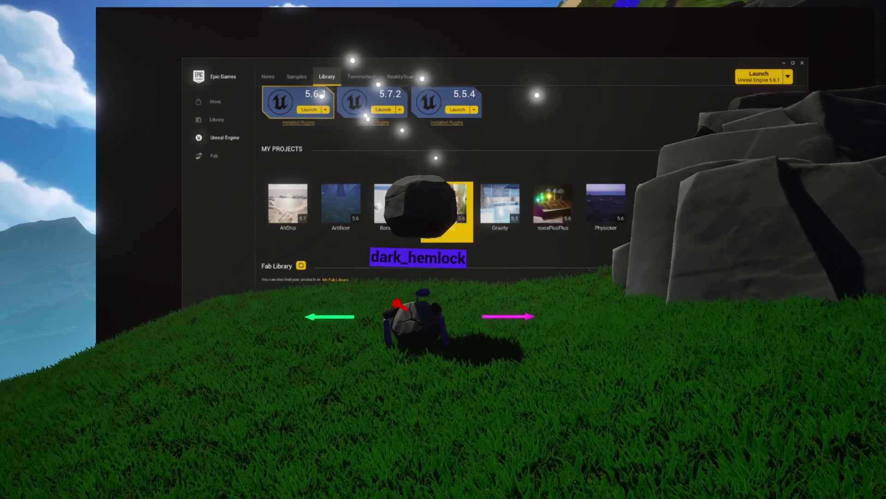
{"action": "key", "text": "d"}
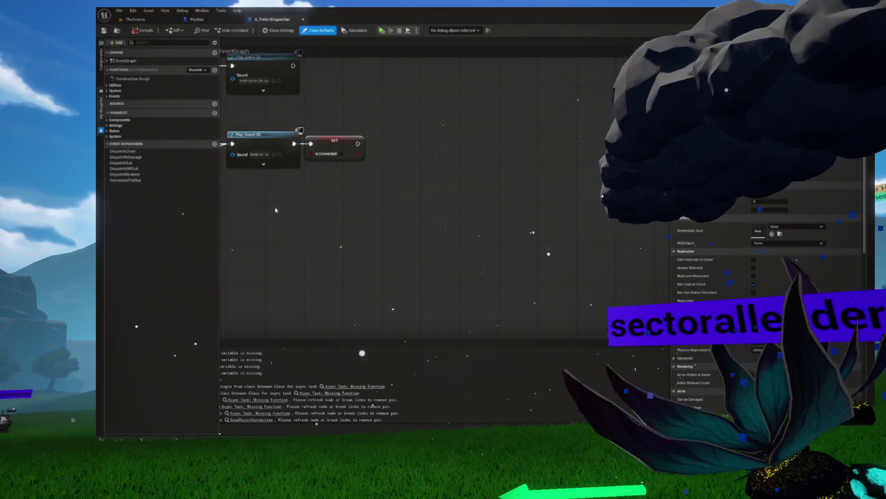
Step: Pan across the EventGraph and delete the lower group of broken Twitch nodes
{"action": "mouse_move", "coordinate": [265, 224]}
{"action": "left_mouse_down"}
{"action": "mouse_move", "coordinate": [329, 264]}
{"action": "mouse_move", "coordinate": [394, 279]}
{"action": "mouse_move", "coordinate": [504, 278]}
{"action": "left_mouse_up"}
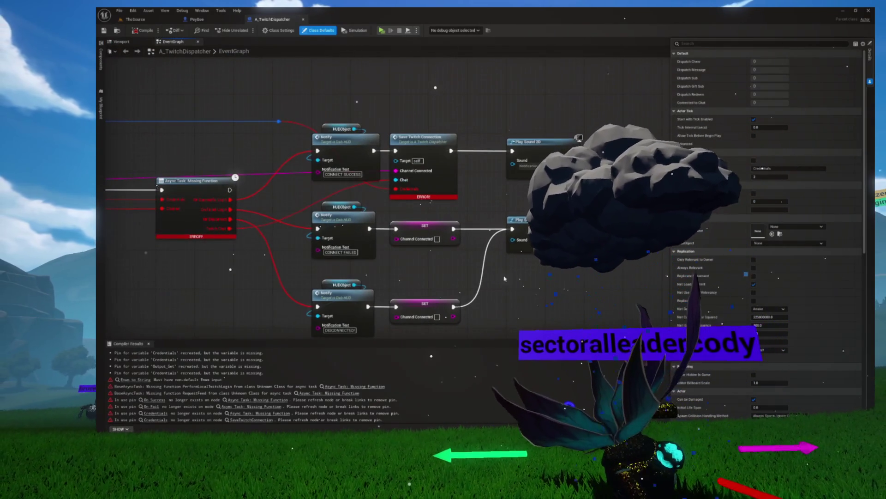
{"action": "left_click_drag", "start_coordinate": [257, 267], "coordinate": [336, 260]}
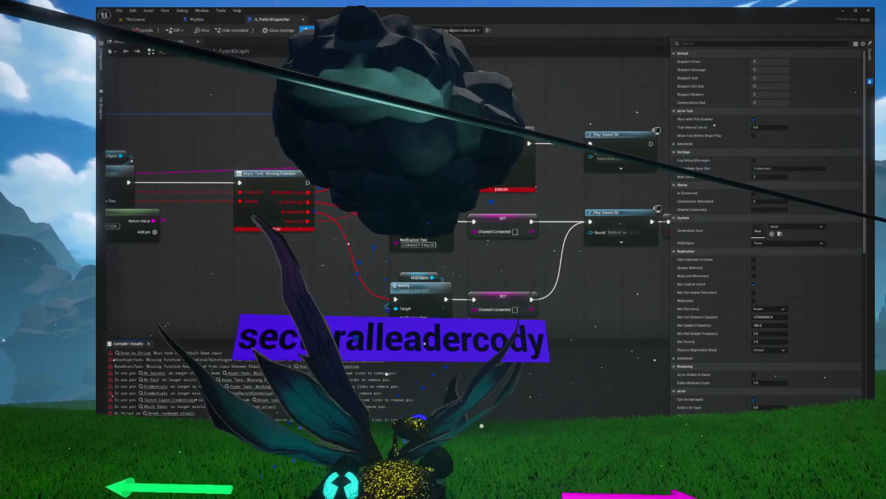
{"action": "scroll", "coordinate": [265, 237], "scroll_direction": "down", "scroll_amount": 8}
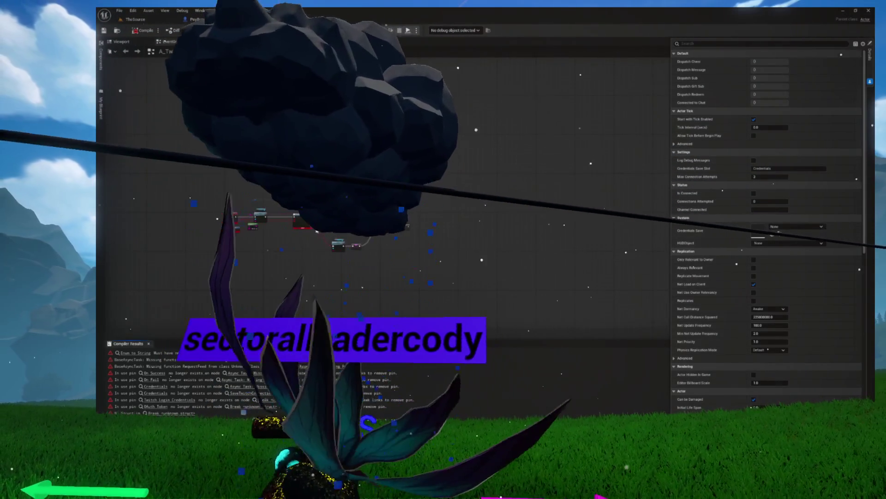
{"action": "scroll", "coordinate": [253, 222], "scroll_direction": "up", "scroll_amount": 6}
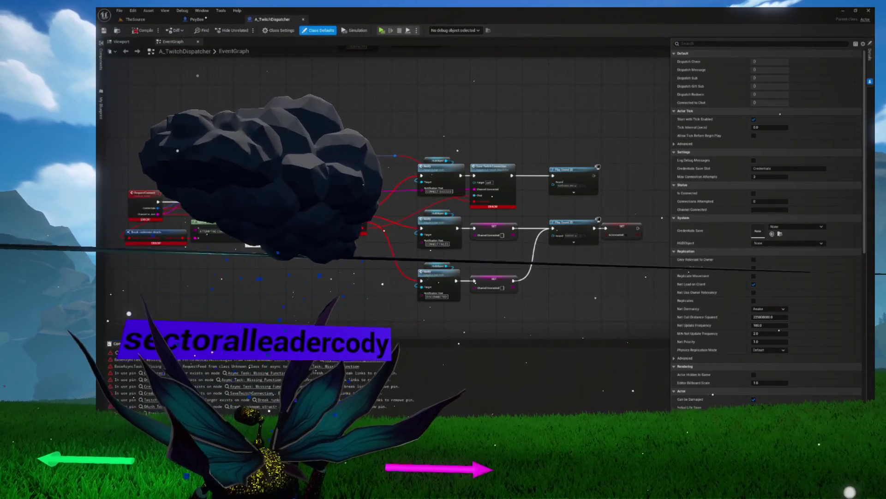
{"action": "scroll", "coordinate": [379, 184], "scroll_direction": "down", "scroll_amount": 3}
{"action": "left_click_drag", "start_coordinate": [506, 158], "coordinate": [168, 296]}
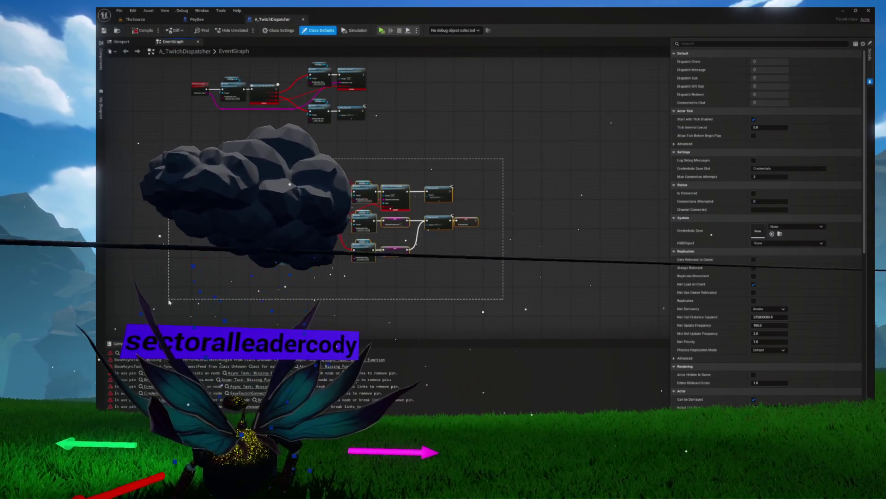
{"action": "key", "text": "Delete"}
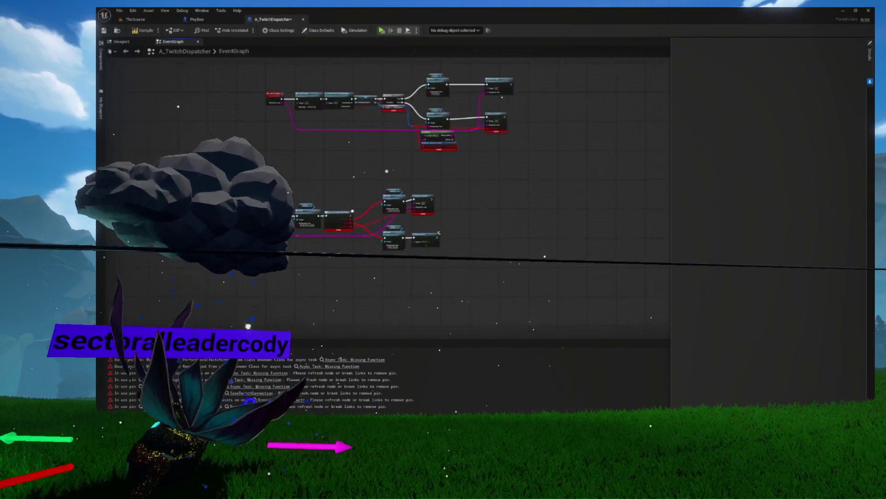
Step: Delete the remaining broken node groups until the EventGraph is empty, then compile
{"action": "scroll", "coordinate": [270, 177], "scroll_direction": "up", "scroll_amount": 3}
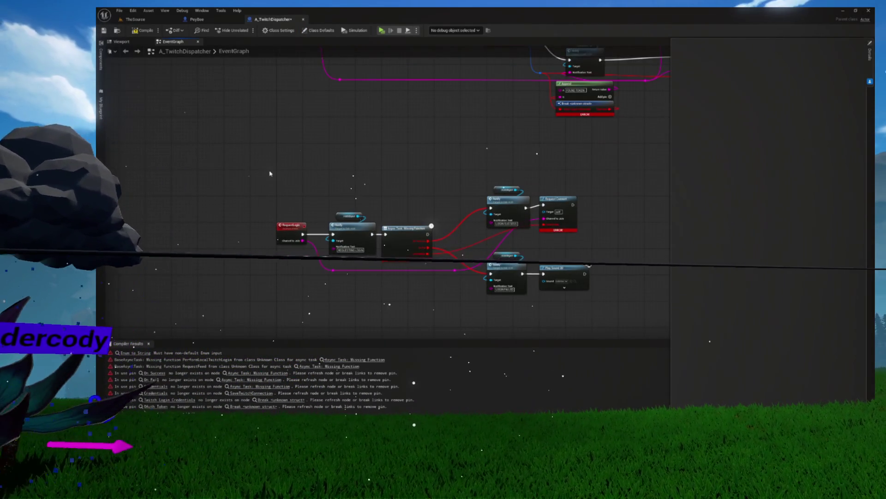
{"action": "left_click_drag", "start_coordinate": [586, 305], "coordinate": [586, 304]}
{"action": "key", "text": "Delete"}
{"action": "scroll", "coordinate": [469, 283], "scroll_direction": "down", "scroll_amount": 5}
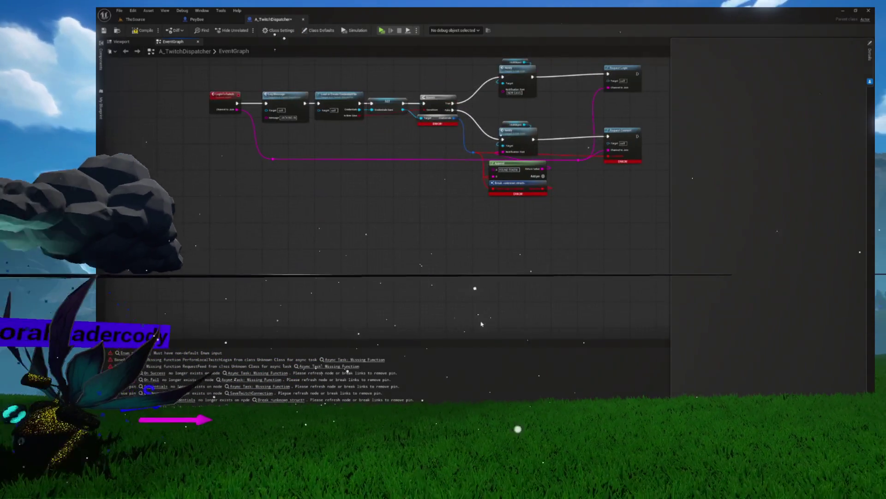
{"action": "scroll", "coordinate": [412, 200], "scroll_direction": "up", "scroll_amount": 3}
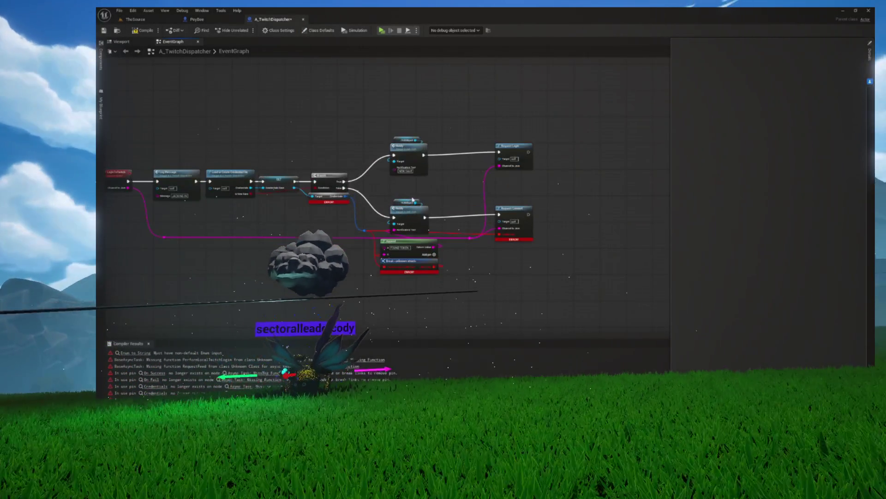
{"action": "scroll", "coordinate": [412, 199], "scroll_direction": "down", "scroll_amount": 2}
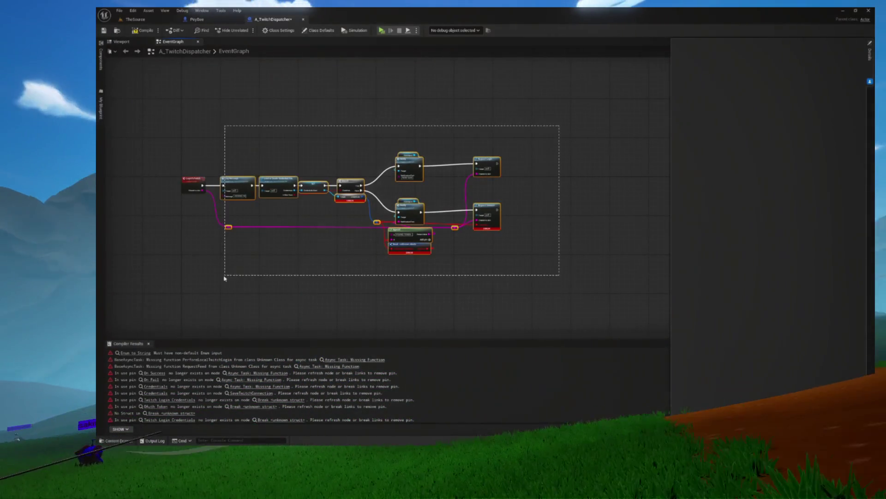
{"action": "left_click_drag", "start_coordinate": [213, 280], "coordinate": [149, 277]}
{"action": "key", "text": "Delete"}
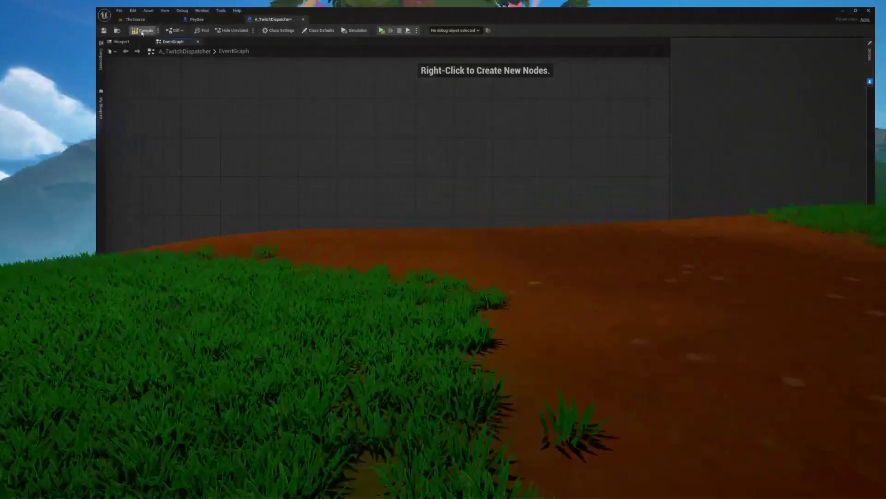
{"action": "left_click", "coordinate": [142, 33]}
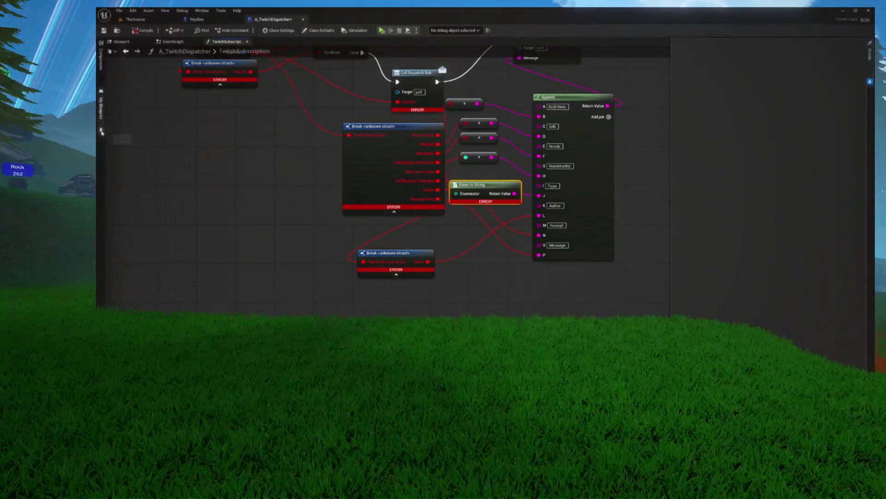
Step: Expand the System and Events function categories and set the editor application scale to 1.5
{"action": "left_click", "coordinate": [101, 108]}
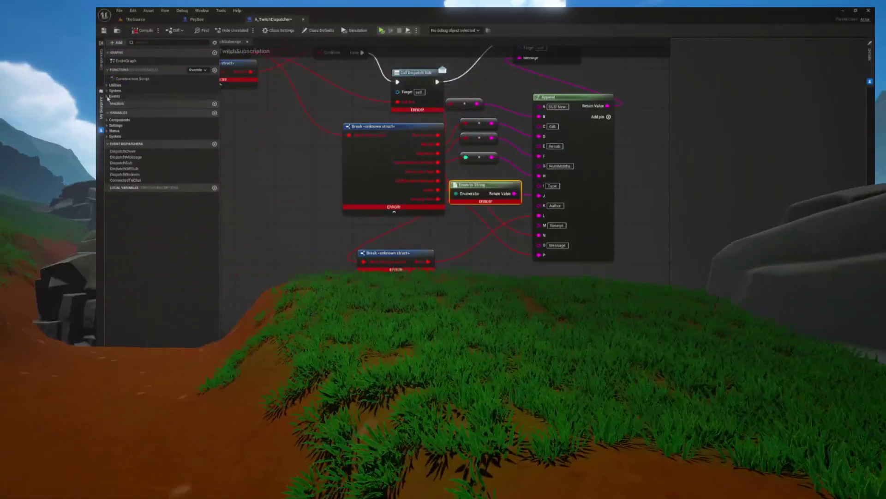
{"action": "left_click", "coordinate": [114, 96]}
{"action": "left_click", "coordinate": [115, 91]}
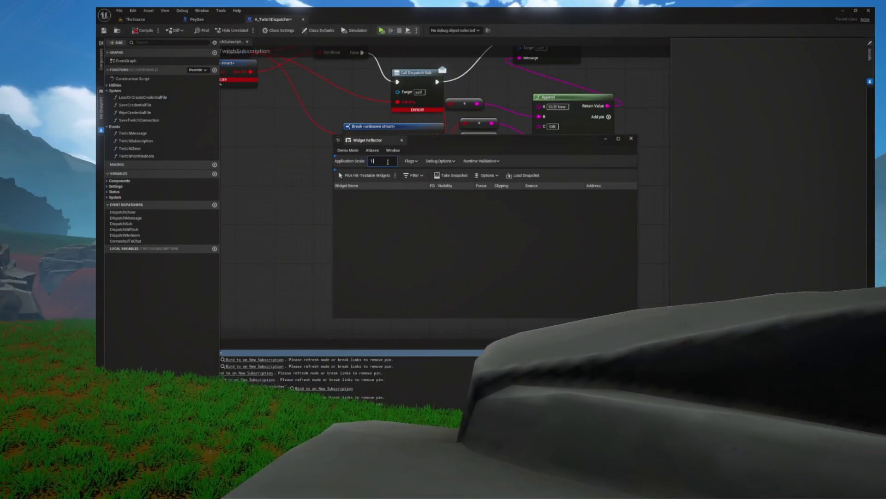
{"action": "type", "text": ".5"}
{"action": "key", "text": "Return"}
{"action": "left_click", "coordinate": [436, 144]}
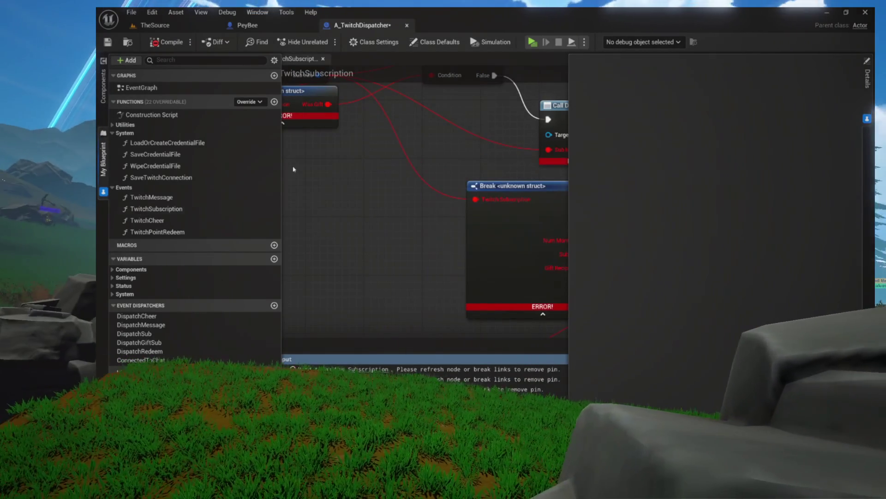
Step: Delete the TwitchMessage, TwitchPointRedeem, TwitchCheer and TwitchSubscription functions, confirming each prompt
{"action": "left_click", "coordinate": [152, 199]}
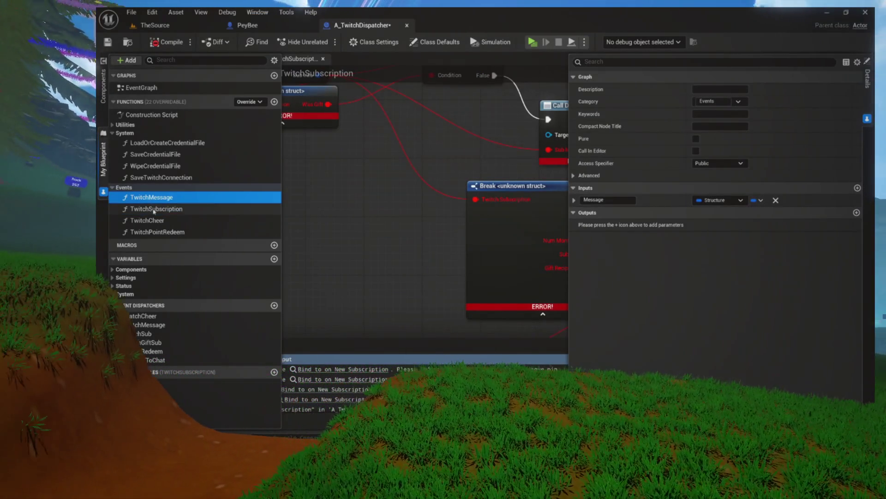
{"action": "key", "text": "Delete"}
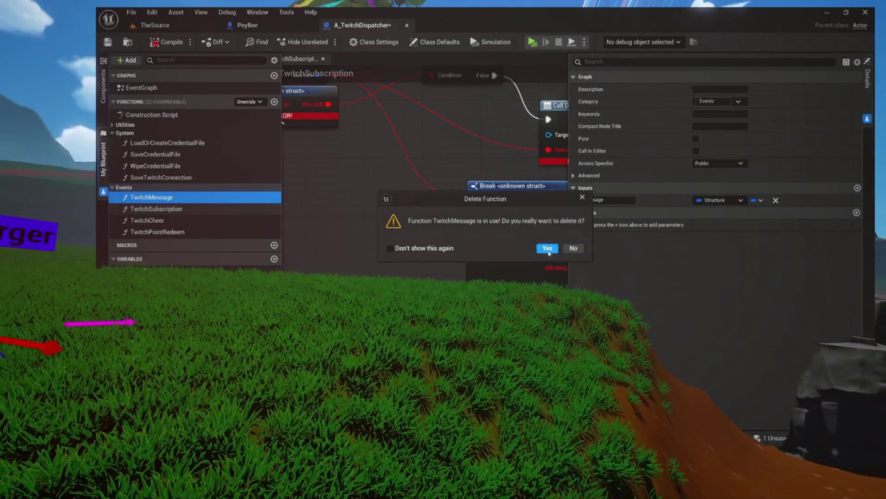
{"action": "left_click", "coordinate": [547, 248]}
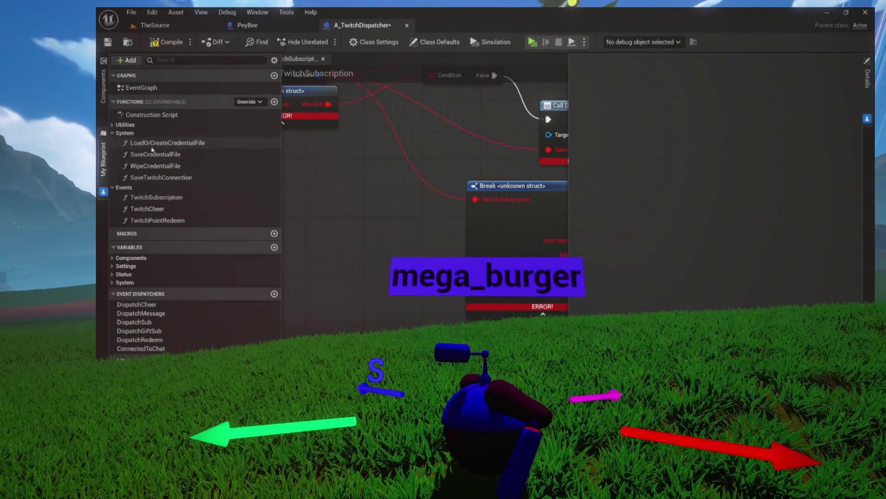
{"action": "left_click", "coordinate": [152, 146]}
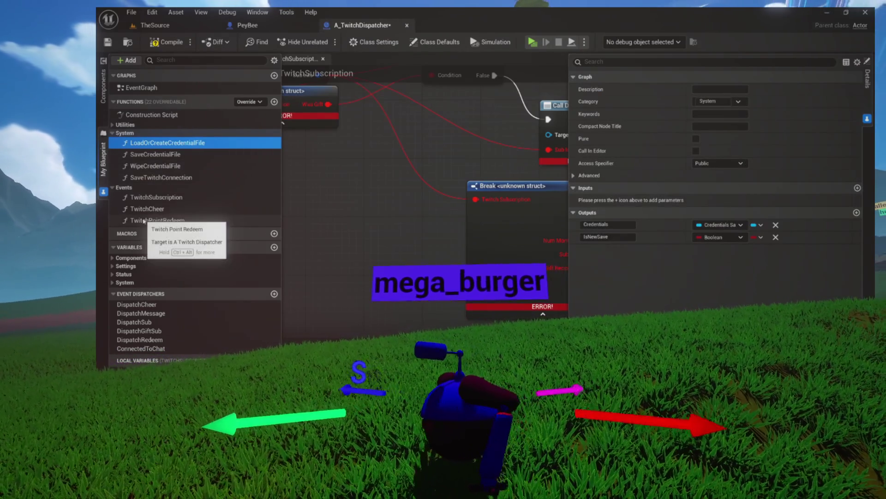
{"action": "left_click", "coordinate": [152, 220]}
{"action": "key", "text": "Delete"}
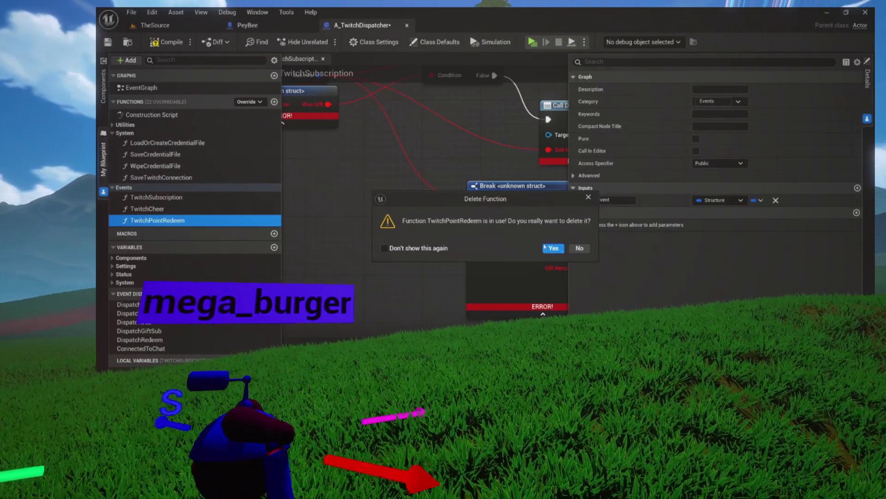
{"action": "left_click", "coordinate": [551, 248]}
{"action": "key", "text": "Delete"}
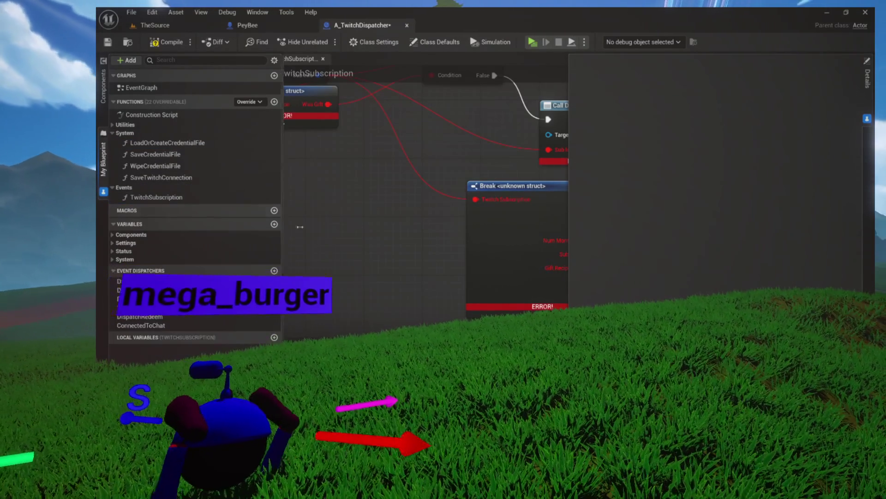
{"action": "left_click", "coordinate": [167, 197]}
{"action": "key", "text": "Delete"}
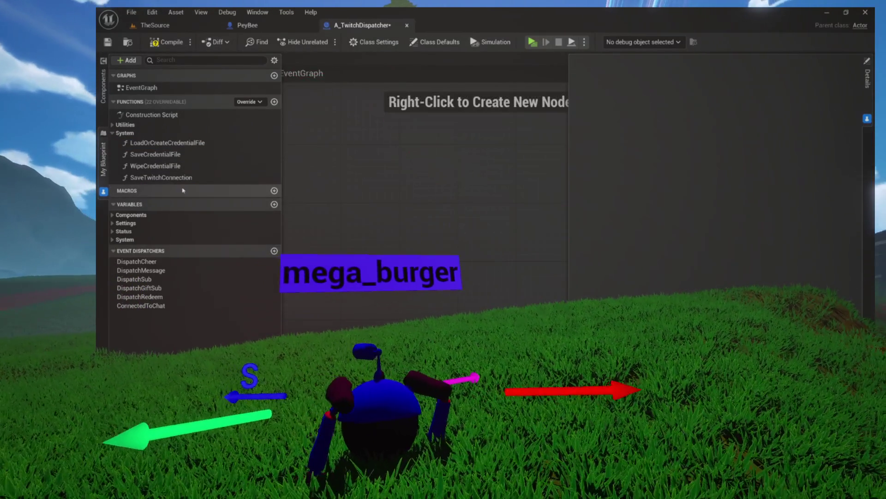
Step: Delete the SaveTwitchConnection and SaveCredentialFile functions from My Blueprint
{"action": "left_click", "coordinate": [169, 177]}
{"action": "double_click", "coordinate": [169, 177]}
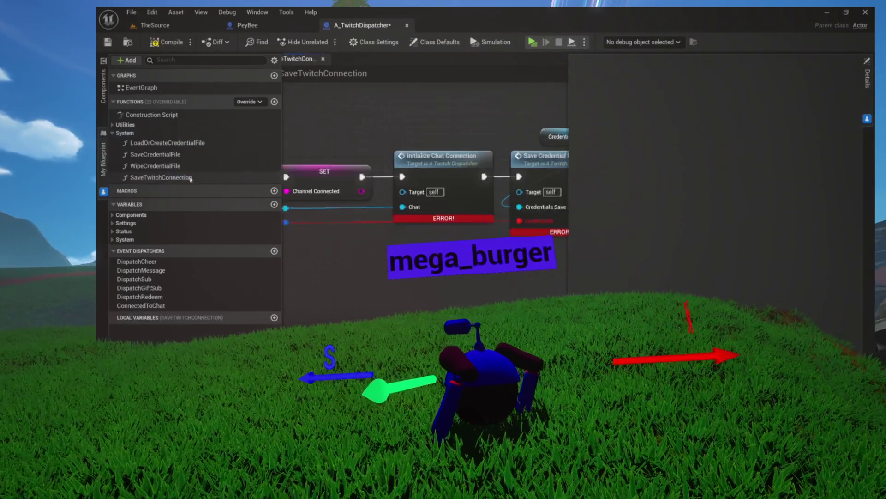
{"action": "left_click", "coordinate": [156, 177]}
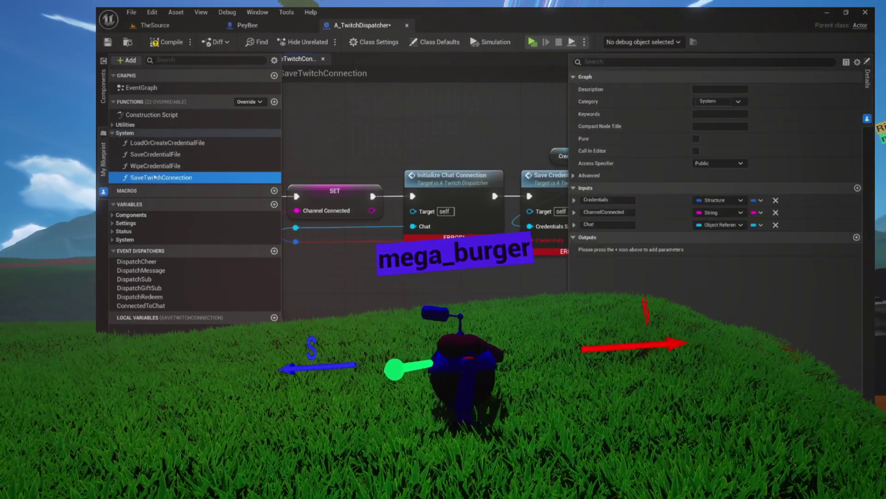
{"action": "key", "text": "Delete"}
{"action": "left_click", "coordinate": [154, 166]}
{"action": "left_click", "coordinate": [155, 154]}
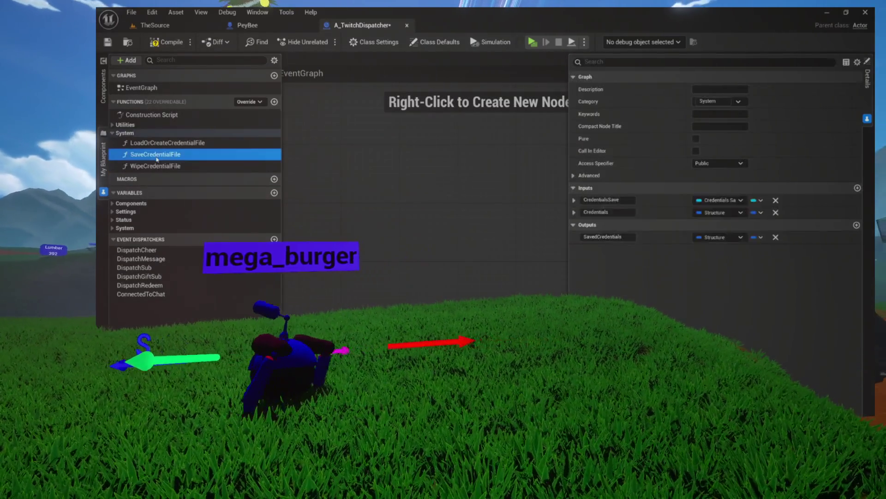
{"action": "double_click", "coordinate": [155, 154]}
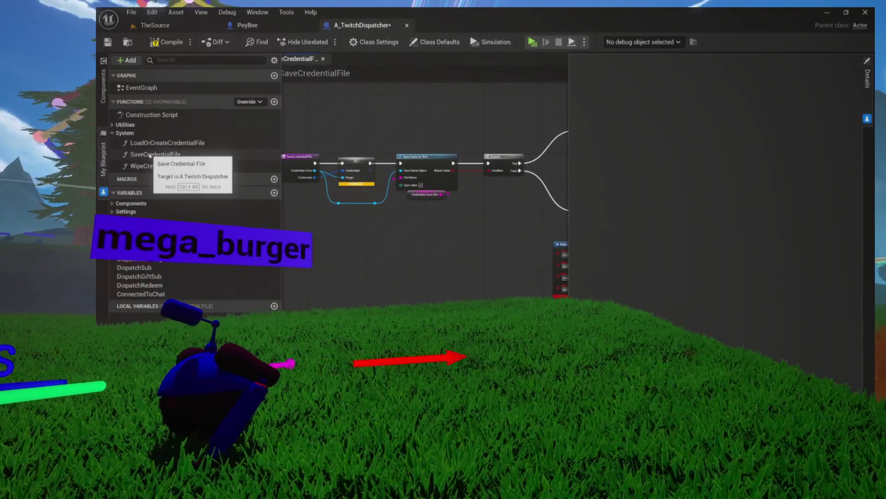
{"action": "left_click", "coordinate": [155, 154]}
{"action": "key", "text": "Delete"}
Step: Inspect the remaining LoadOrCreateCredentialFile and WipeCredentialFile graphs
{"action": "double_click", "coordinate": [154, 143]}
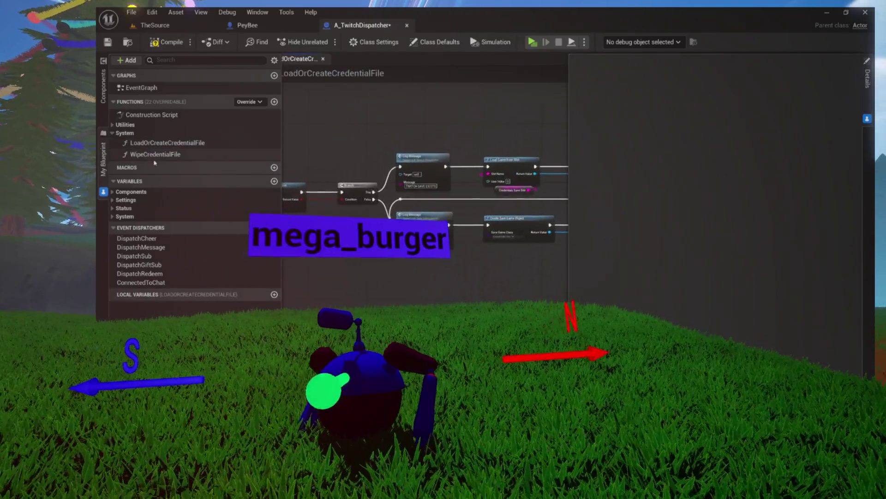
{"action": "left_click", "coordinate": [156, 155]}
{"action": "double_click", "coordinate": [155, 157]}
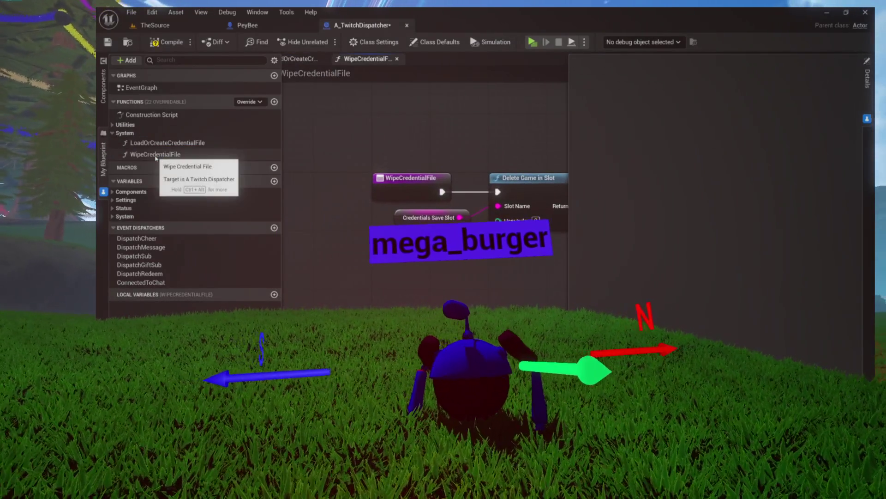
{"action": "left_click", "coordinate": [159, 143]}
{"action": "double_click", "coordinate": [159, 144]}
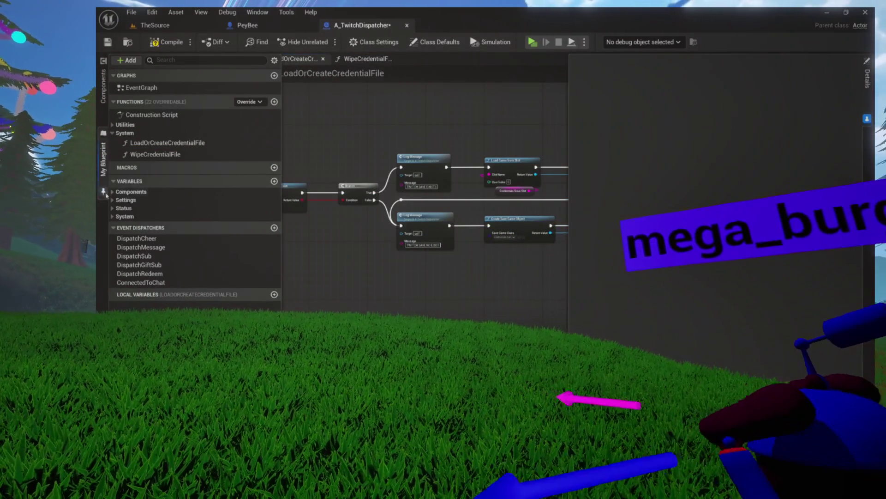
Step: Hide My Blueprint and Details to widen the graph, and close all tabs except WipeCredentialFile
{"action": "left_click", "coordinate": [617, 203]}
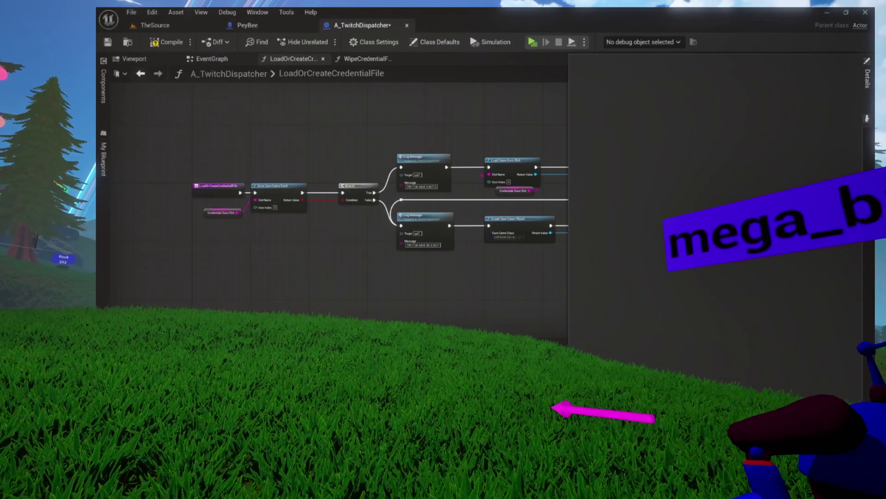
{"action": "left_click", "coordinate": [406, 236]}
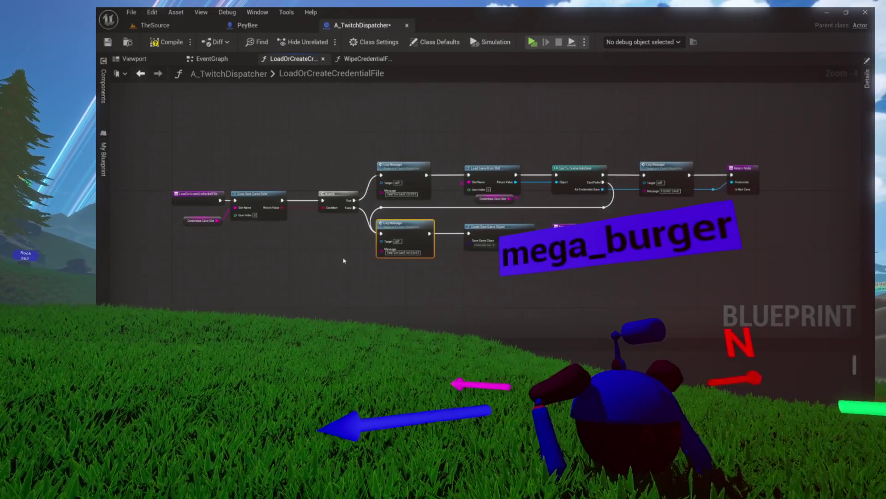
{"action": "left_click_drag", "start_coordinate": [297, 269], "coordinate": [302, 299]}
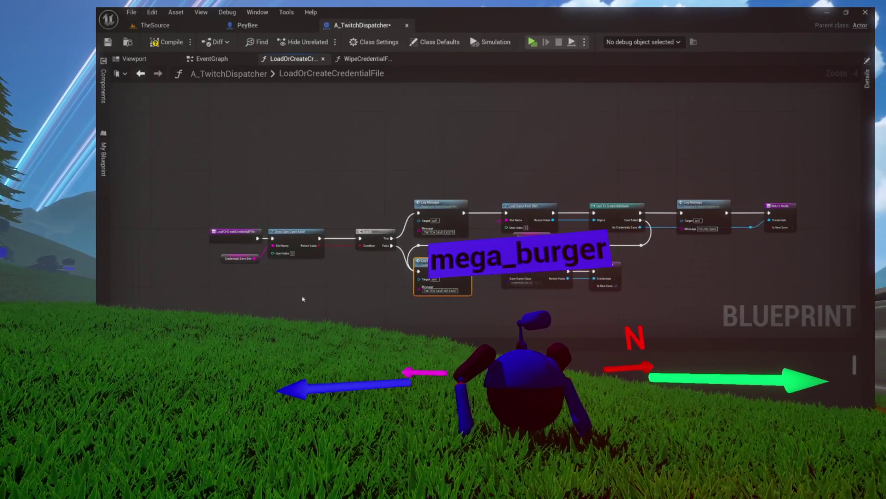
{"action": "left_click_drag", "start_coordinate": [333, 197], "coordinate": [306, 174]}
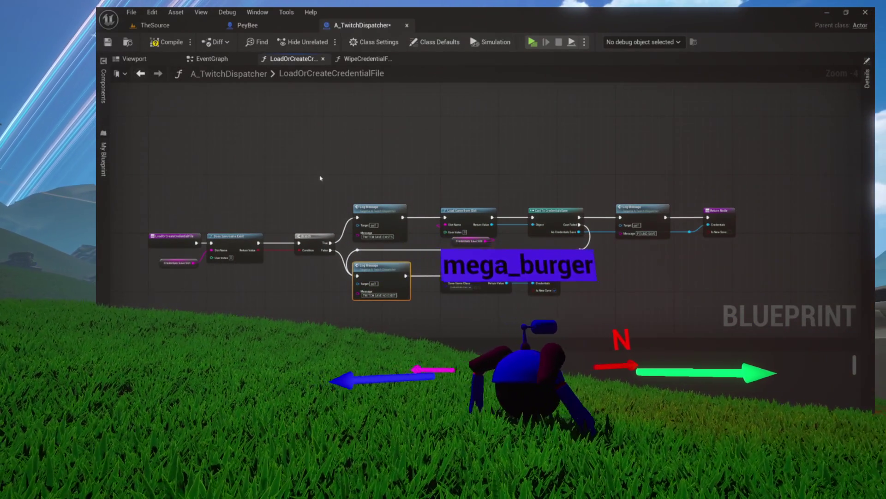
{"action": "scroll", "coordinate": [345, 178], "scroll_direction": "up", "scroll_amount": 2}
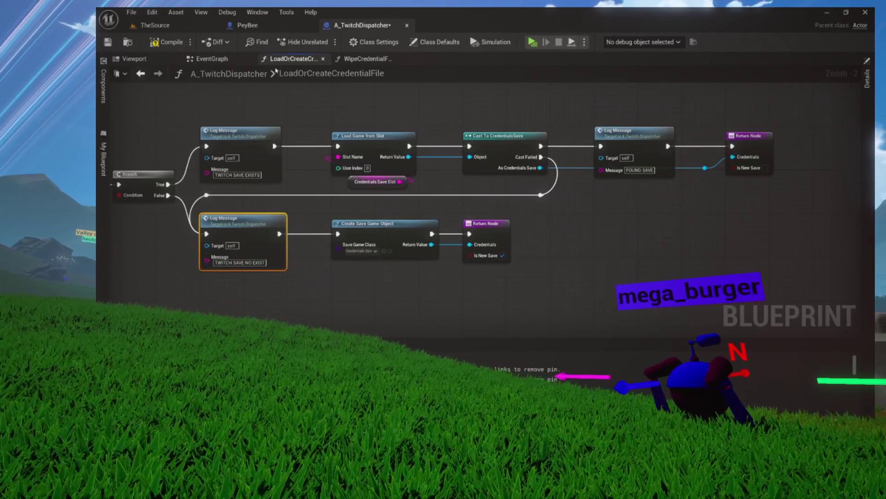
{"action": "right_click", "coordinate": [341, 59]}
{"action": "left_click", "coordinate": [410, 97]}
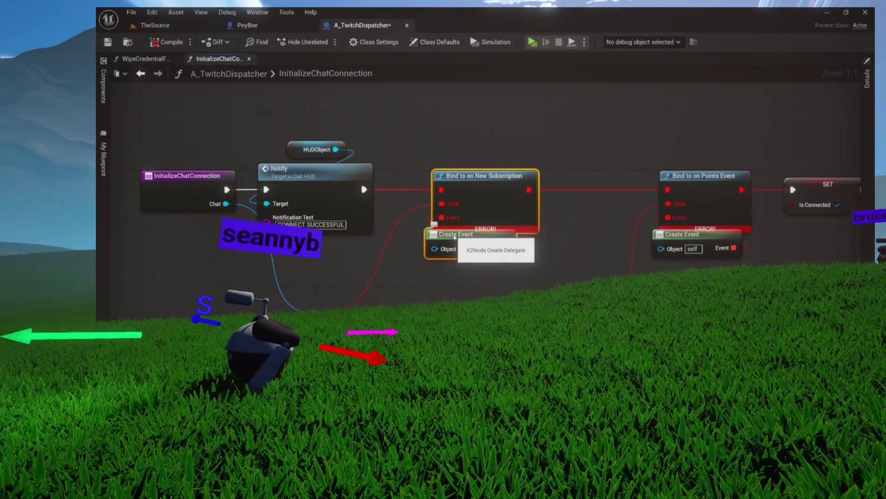
Step: Set Save on Compile to Always and compile the blueprint to list its errors
{"action": "left_click", "coordinate": [190, 42]}
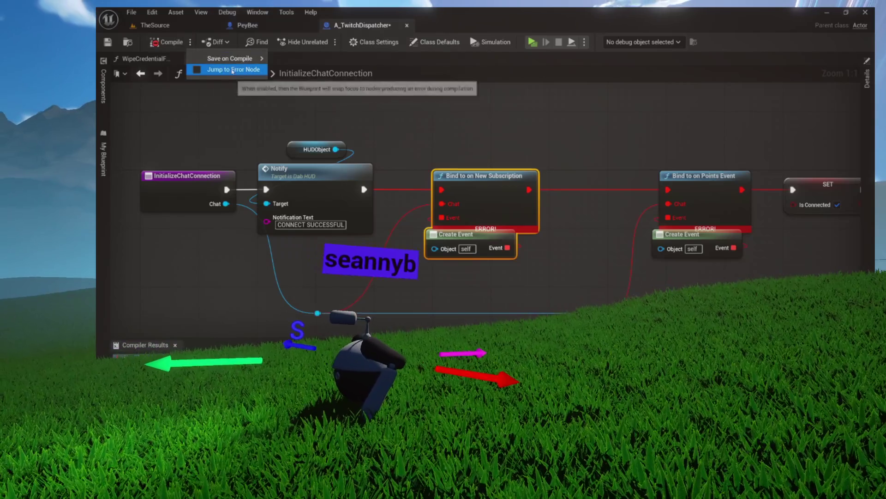
{"action": "mouse_move", "coordinate": [240, 58]}
{"action": "left_click", "coordinate": [291, 83]}
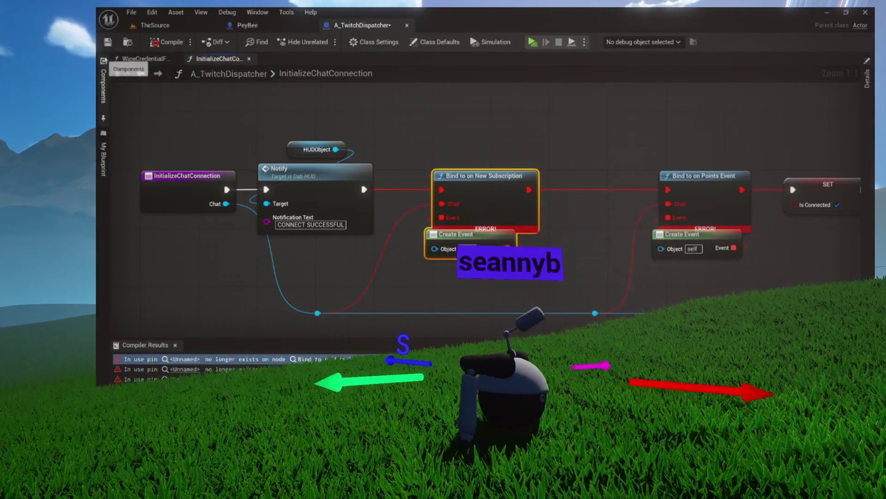
{"action": "left_click", "coordinate": [165, 46]}
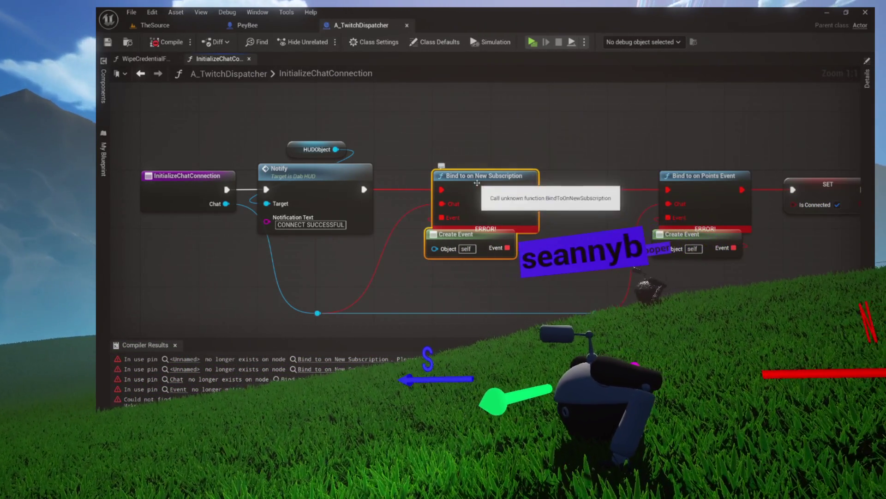
Step: Delete the broken Bind and Create Event subscription nodes
{"action": "left_click_drag", "start_coordinate": [664, 254], "coordinate": [664, 256]}
{"action": "key", "text": "Delete"}
{"action": "scroll", "coordinate": [632, 238], "scroll_direction": "down", "scroll_amount": 3}
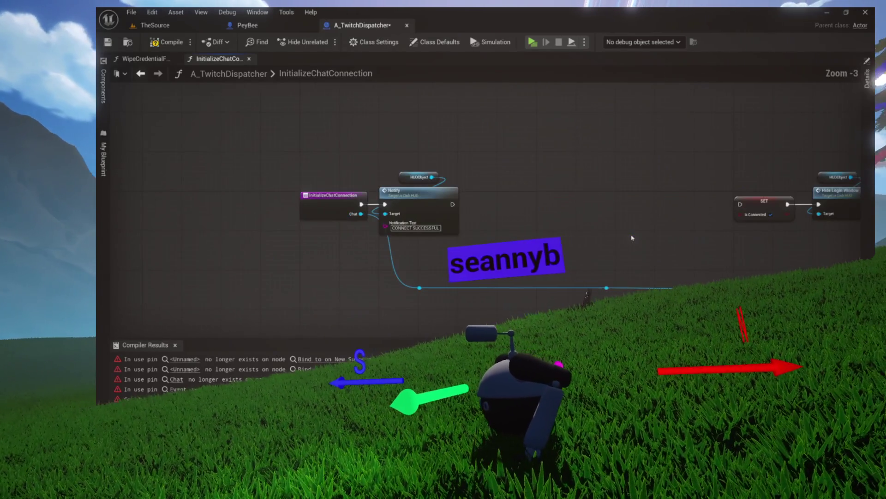
{"action": "scroll", "coordinate": [402, 217], "scroll_direction": "down", "scroll_amount": 2}
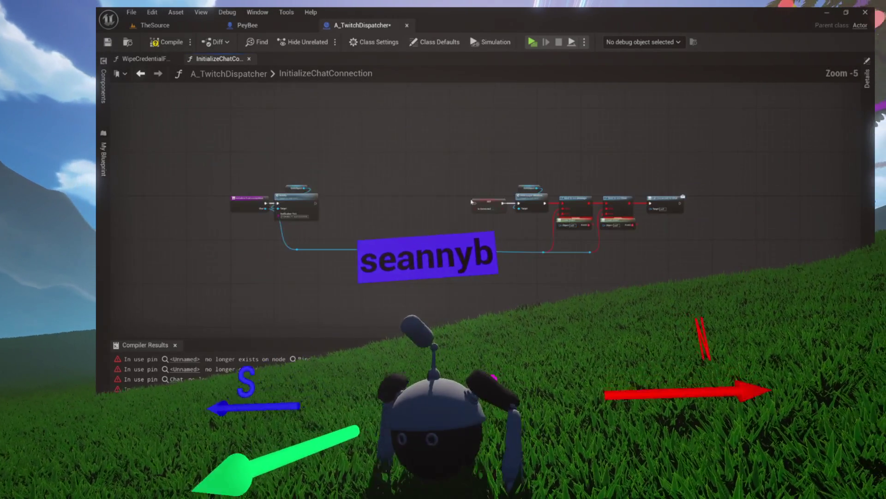
{"action": "left_click_drag", "start_coordinate": [393, 193], "coordinate": [503, 200]}
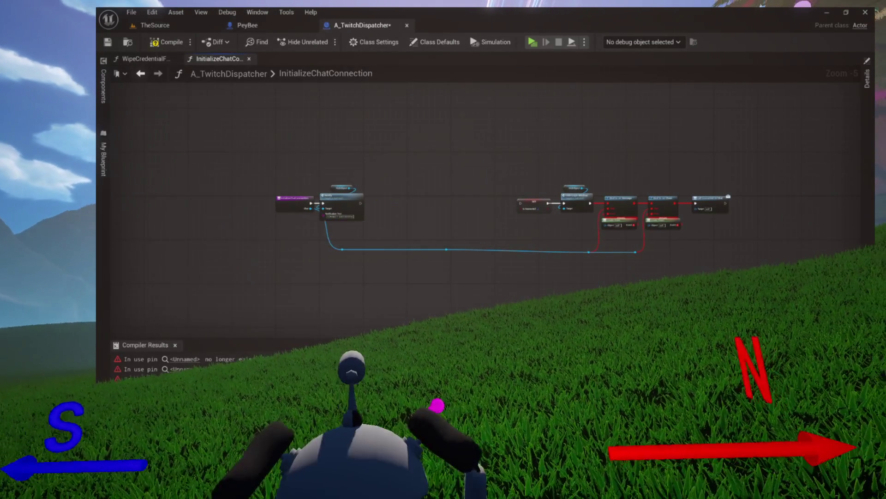
Step: Open the WipeCredentialFile and LogMessage functions, then start deleting LogMessage
{"action": "left_click", "coordinate": [104, 192]}
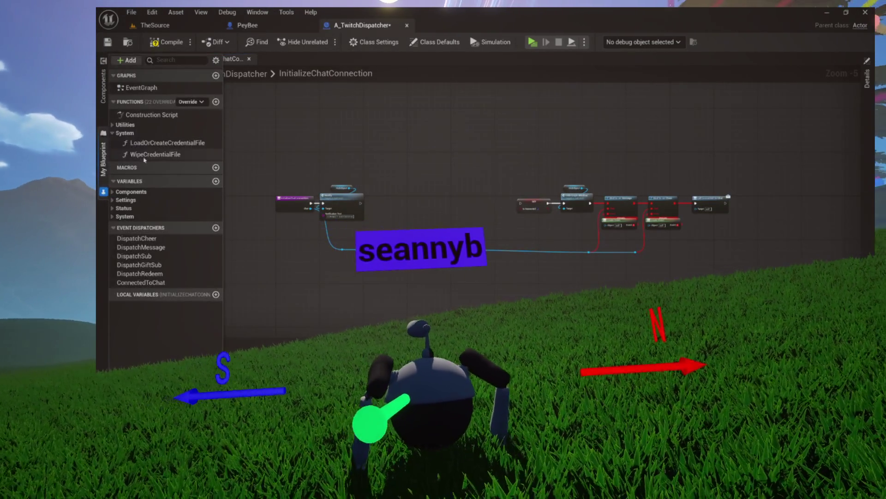
{"action": "left_click", "coordinate": [113, 126]}
{"action": "double_click", "coordinate": [155, 166]}
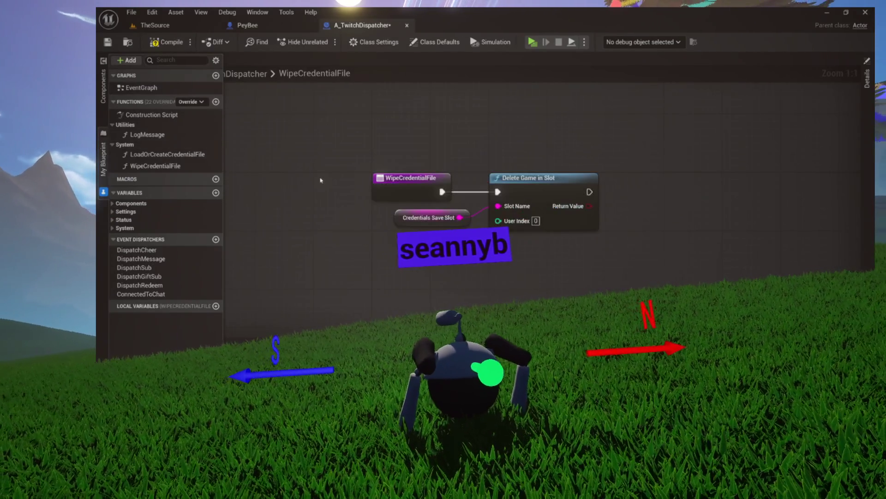
{"action": "double_click", "coordinate": [161, 135]}
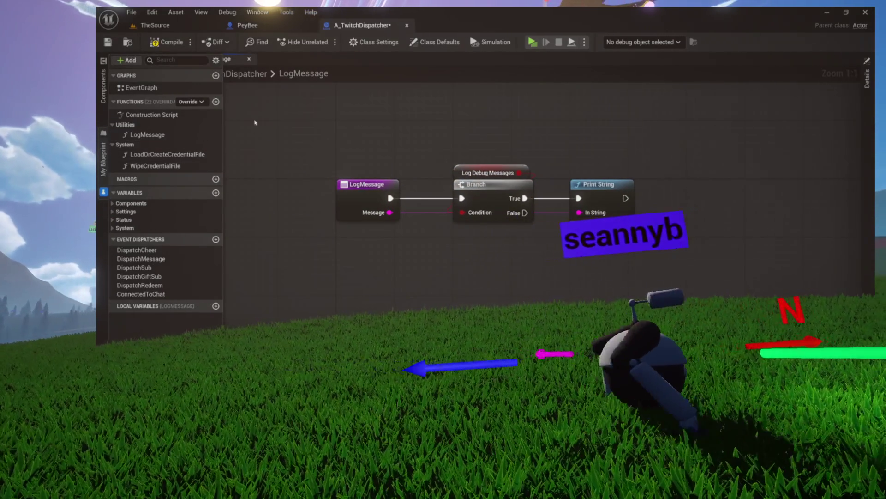
{"action": "left_click", "coordinate": [161, 137]}
{"action": "key", "text": "Delete"}
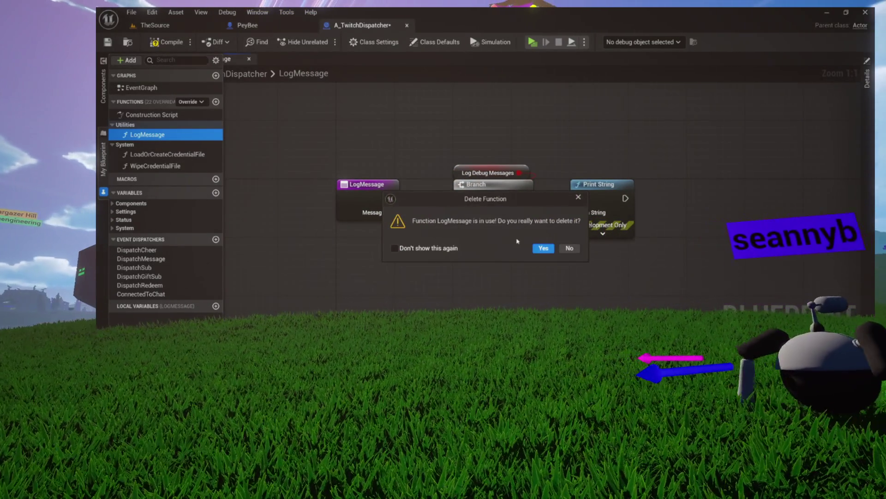
Step: Confirm the LogMessage deletion and open the LoadOrCreateCredentialFile function graph
{"action": "left_click", "coordinate": [543, 248]}
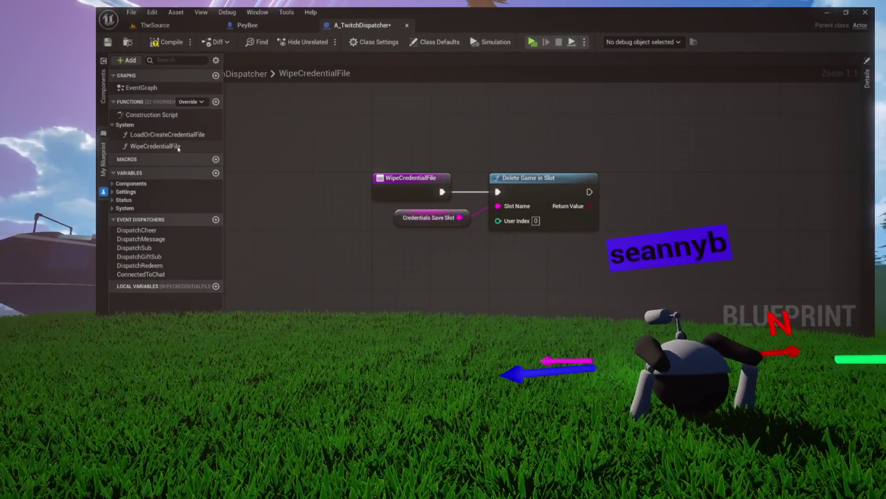
{"action": "double_click", "coordinate": [167, 135]}
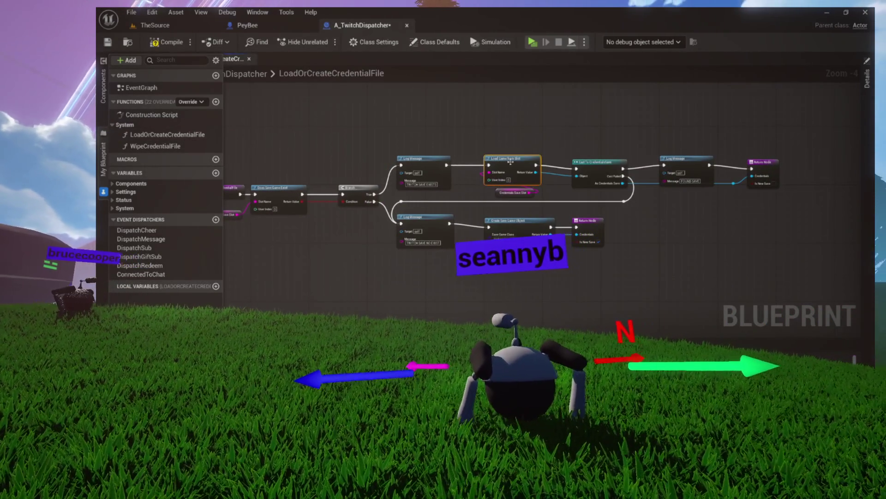
{"action": "left_click", "coordinate": [586, 163]}
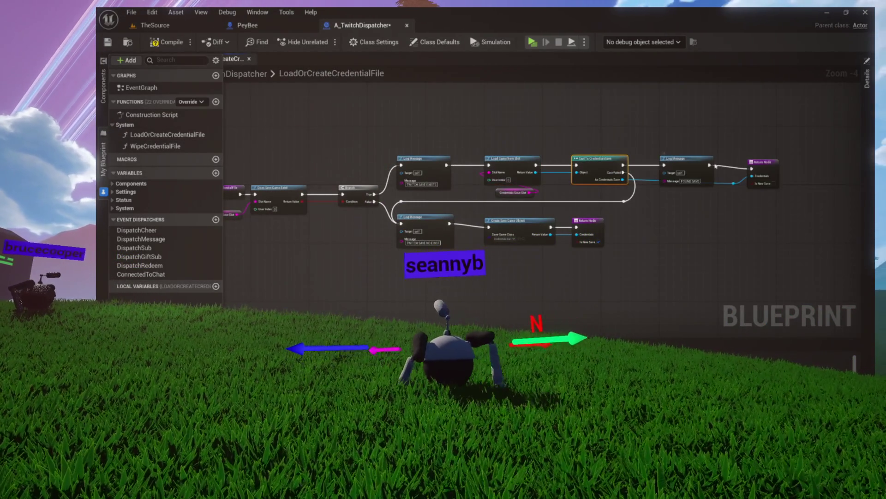
{"action": "left_click", "coordinate": [768, 166]}
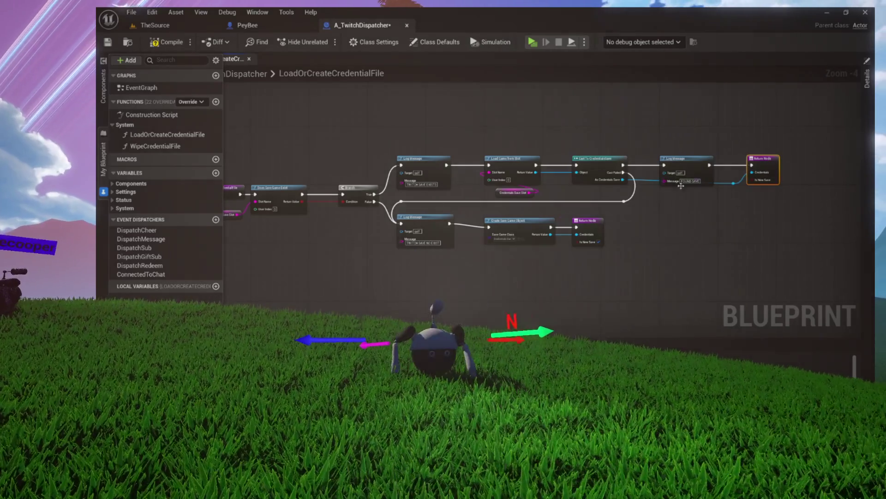
Step: Bring the Branch and Log Message nodes into view and compile the blueprint
{"action": "scroll", "coordinate": [734, 184], "scroll_direction": "up", "scroll_amount": 4}
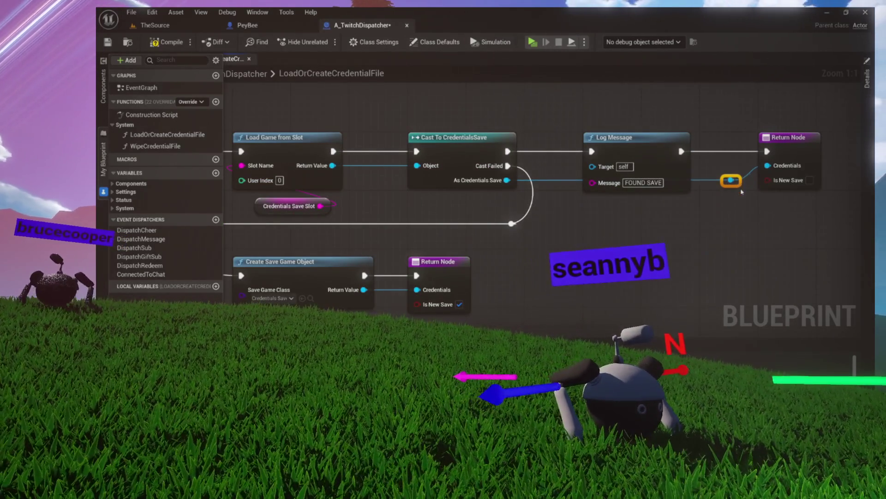
{"action": "scroll", "coordinate": [738, 194], "scroll_direction": "down", "scroll_amount": 4}
{"action": "scroll", "coordinate": [714, 220], "scroll_direction": "up", "scroll_amount": 2}
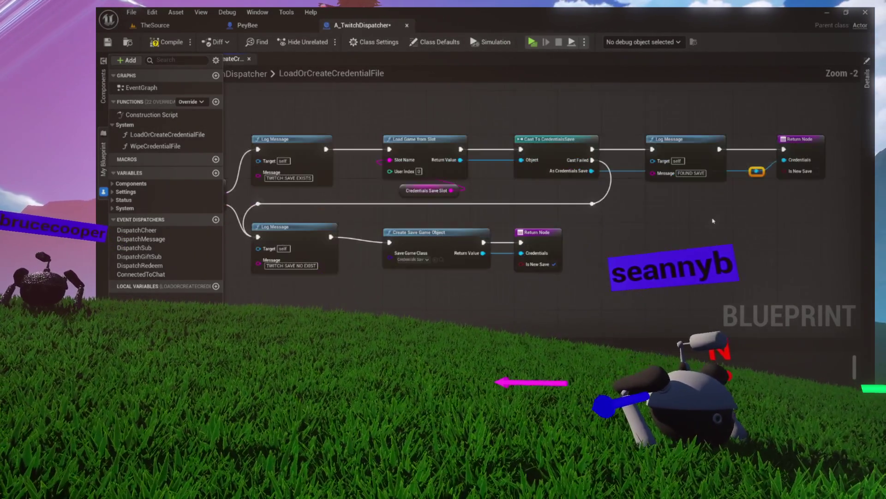
{"action": "left_click_drag", "start_coordinate": [714, 221], "coordinate": [757, 220]}
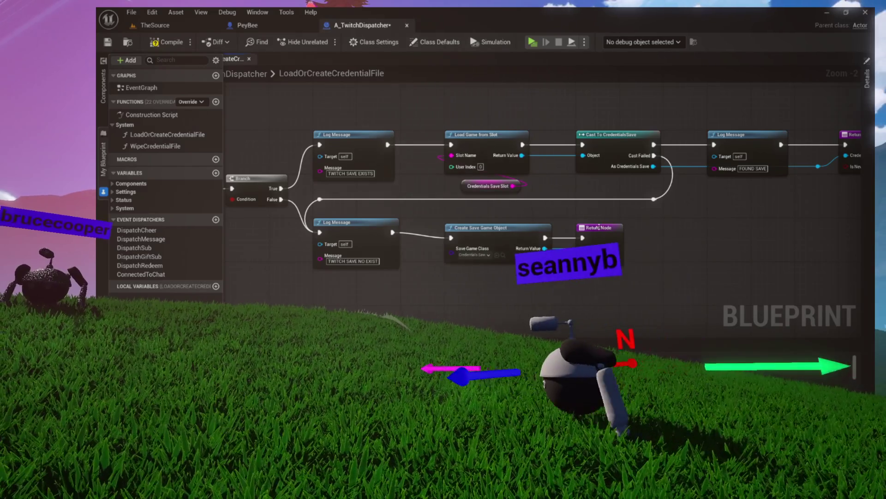
{"action": "left_click", "coordinate": [175, 46]}
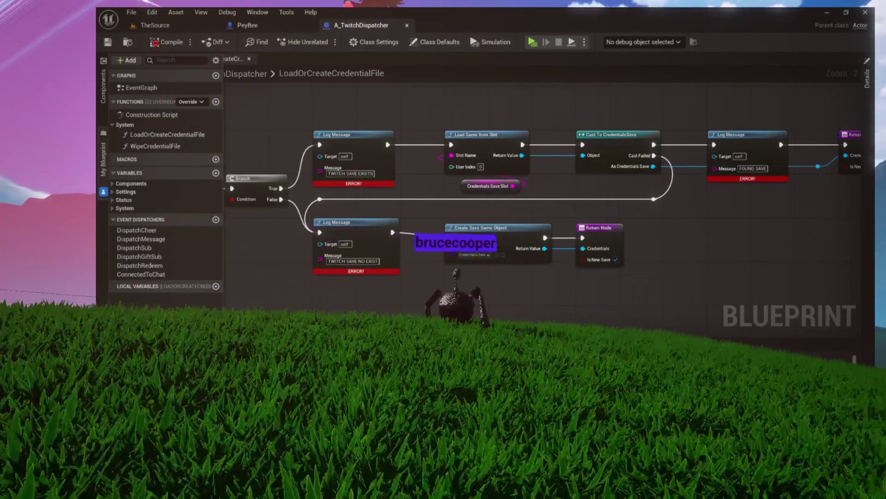
Step: Jump to the first erroring Log Message node and rearrange the Branch and Log Message nodes
{"action": "left_click", "coordinate": [389, 363]}
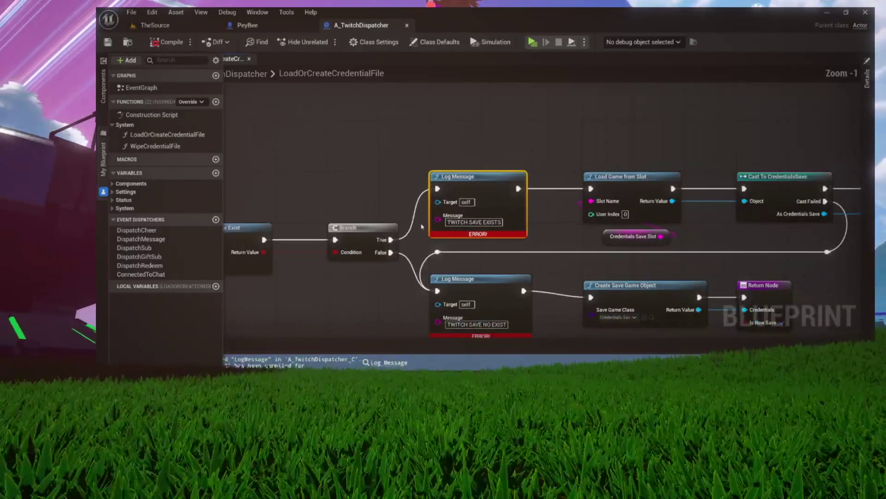
{"action": "left_click_drag", "start_coordinate": [431, 211], "coordinate": [360, 187]}
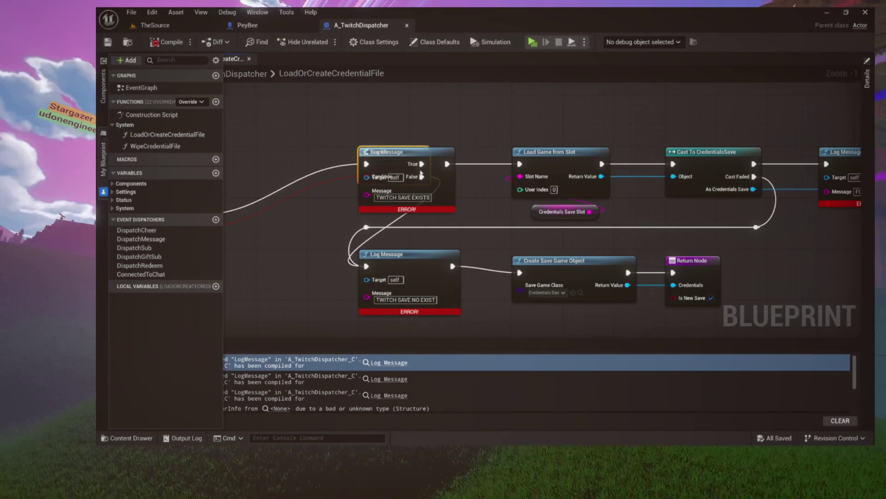
{"action": "left_click_drag", "start_coordinate": [317, 223], "coordinate": [317, 229]}
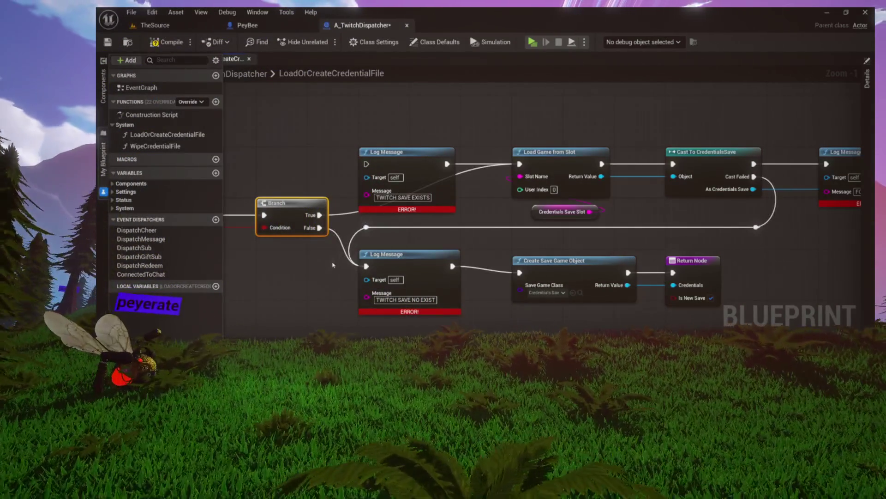
{"action": "left_click_drag", "start_coordinate": [396, 262], "coordinate": [417, 295]}
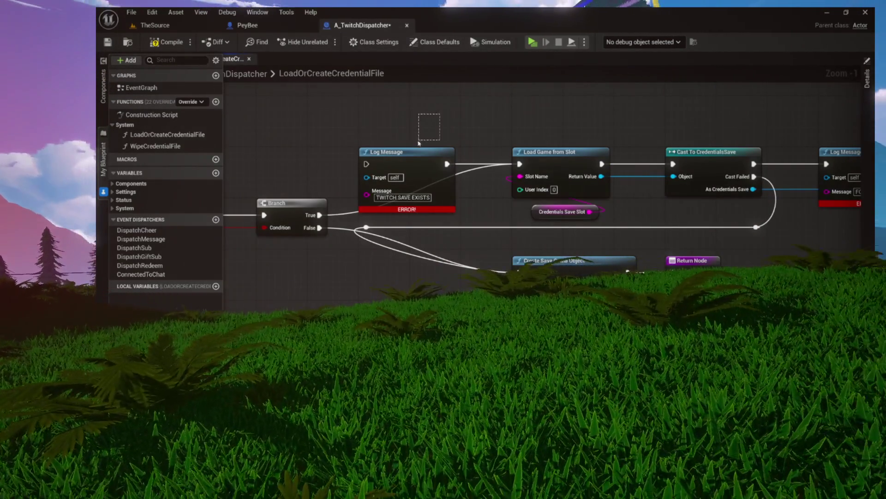
Step: Delete the Log Message nodes after the Branch and shift Create Save Game Object and Load Game from Slot left
{"action": "left_click_drag", "start_coordinate": [423, 138], "coordinate": [408, 167]}
{"action": "key", "text": "Delete"}
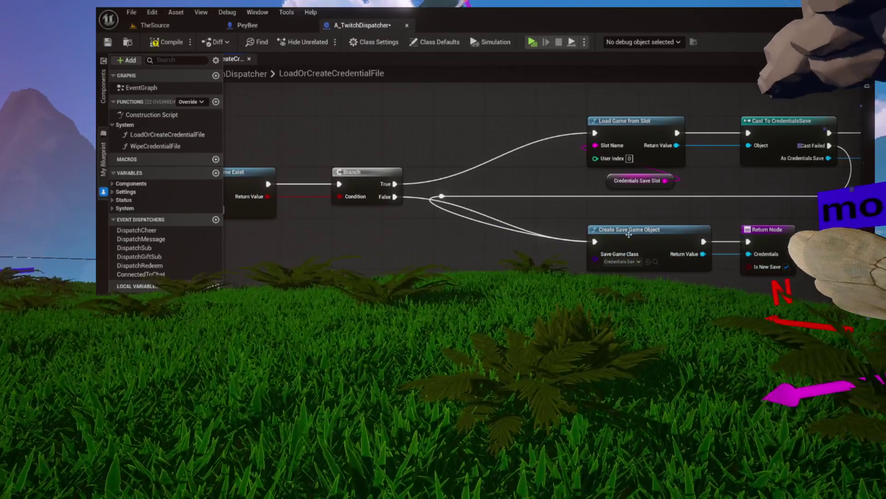
{"action": "left_click_drag", "start_coordinate": [627, 237], "coordinate": [524, 231]}
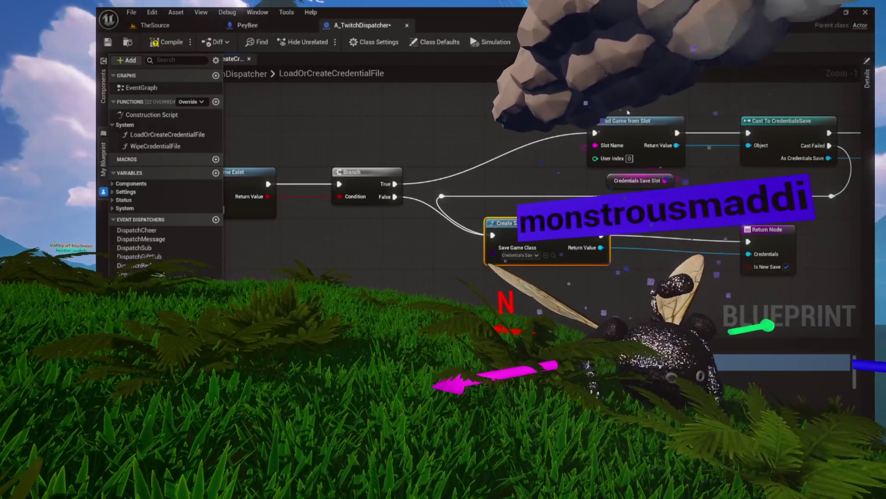
{"action": "left_click_drag", "start_coordinate": [628, 112], "coordinate": [647, 182]}
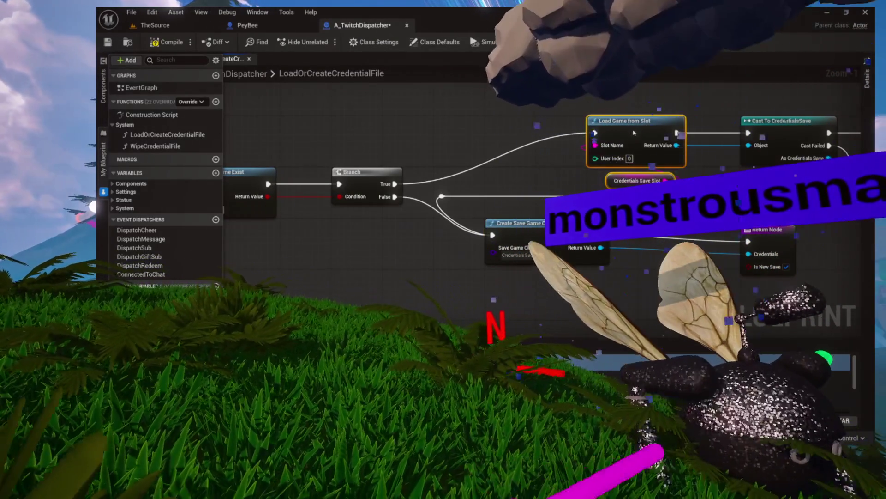
{"action": "mouse_move", "coordinate": [638, 135]}
{"action": "left_mouse_down"}
{"action": "mouse_move", "coordinate": [501, 129]}
{"action": "mouse_move", "coordinate": [534, 134]}
{"action": "mouse_move", "coordinate": [485, 109]}
{"action": "mouse_move", "coordinate": [470, 124]}
{"action": "left_mouse_up"}
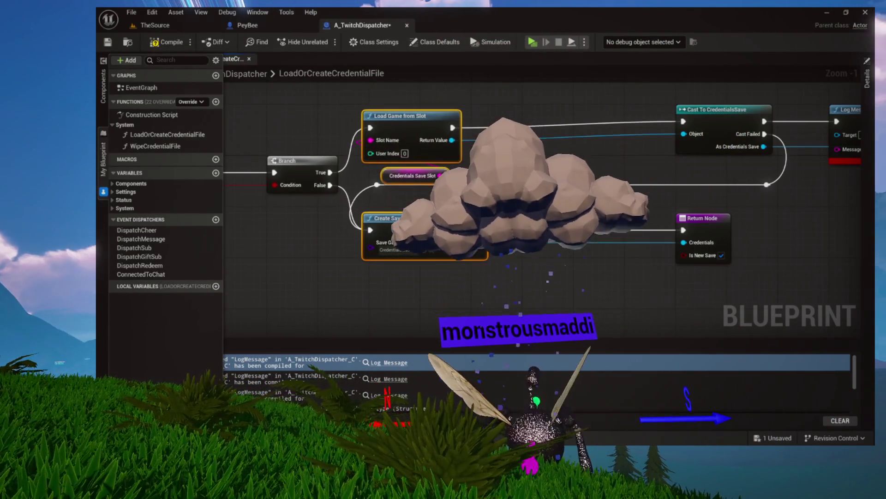
Step: Delete the FOUND SAVE Log Message node beside Cast To CredentialsSave
{"action": "left_click_drag", "start_coordinate": [570, 212], "coordinate": [405, 222]}
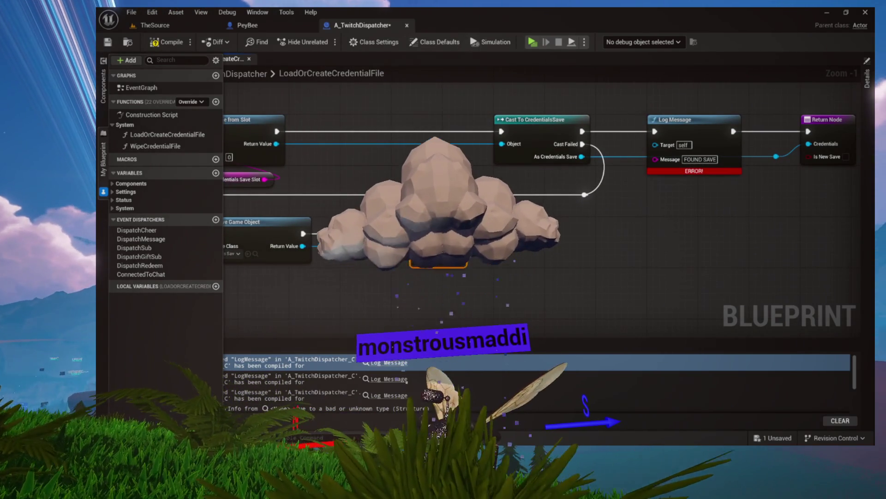
{"action": "scroll", "coordinate": [301, 233], "scroll_direction": "down", "scroll_amount": 4}
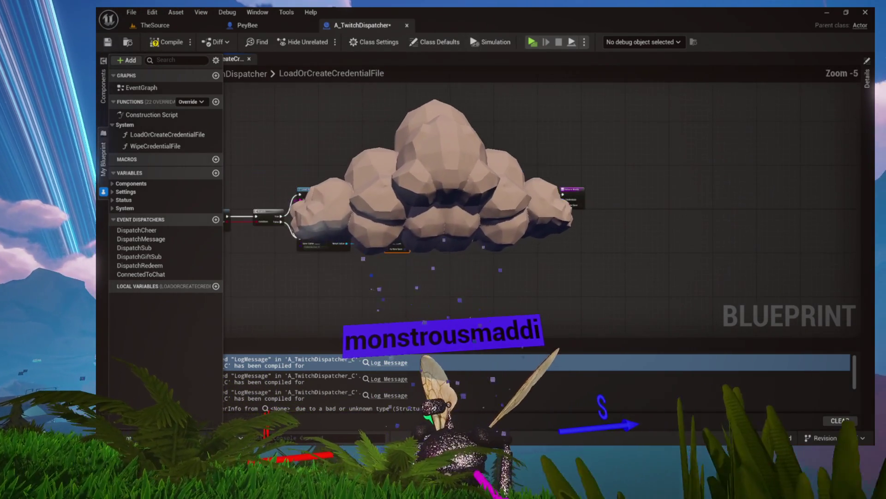
{"action": "scroll", "coordinate": [432, 245], "scroll_direction": "up", "scroll_amount": 4}
{"action": "mouse_move", "coordinate": [476, 143]}
{"action": "left_mouse_down"}
{"action": "mouse_move", "coordinate": [291, 143]}
{"action": "mouse_move", "coordinate": [490, 134]}
{"action": "left_mouse_up"}
{"action": "left_click", "coordinate": [545, 138]}
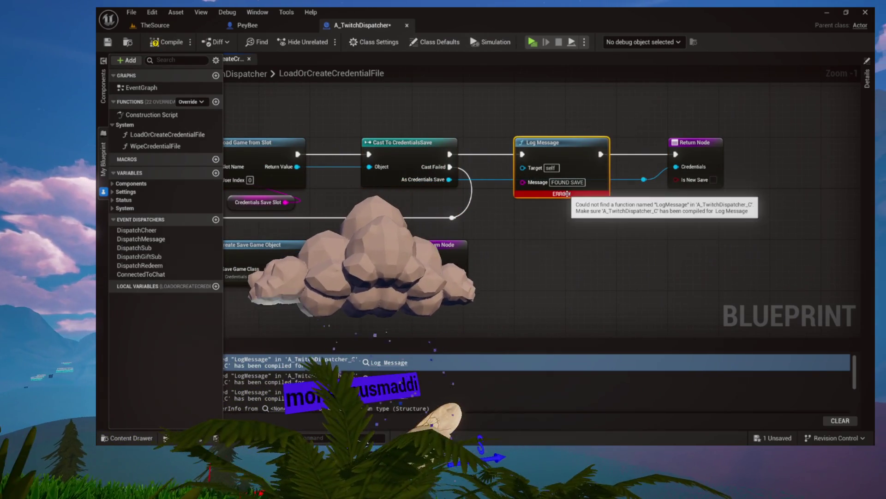
{"action": "key", "text": "Delete"}
Step: Wire Cast To CredentialsSave straight into the Return Node and recompile
{"action": "mouse_move", "coordinate": [449, 154]}
{"action": "left_mouse_down"}
{"action": "mouse_move", "coordinate": [557, 172]}
{"action": "mouse_move", "coordinate": [676, 154]}
{"action": "left_mouse_up"}
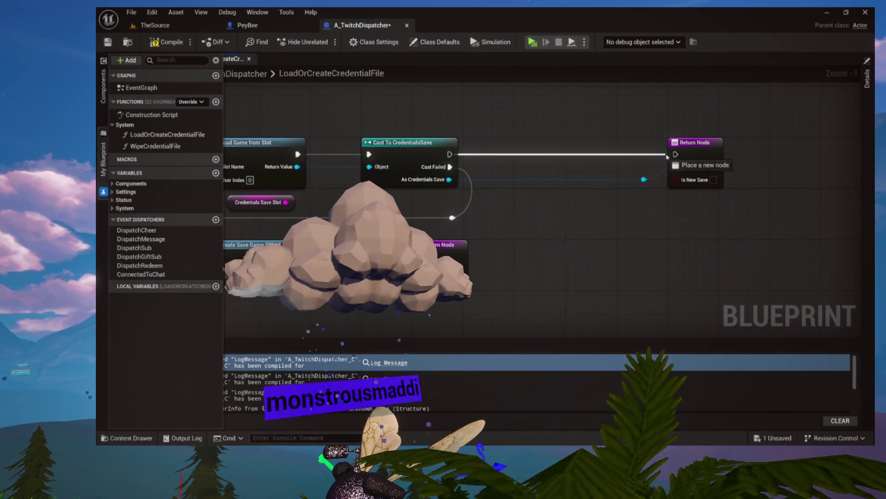
{"action": "left_click_drag", "start_coordinate": [632, 132], "coordinate": [736, 200]}
{"action": "left_click_drag", "start_coordinate": [710, 148], "coordinate": [621, 155]}
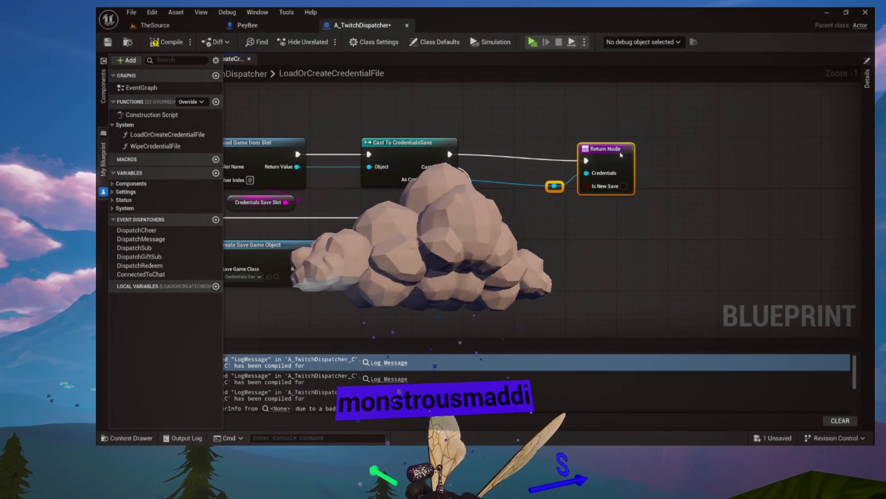
{"action": "scroll", "coordinate": [760, 164], "scroll_direction": "down", "scroll_amount": 2}
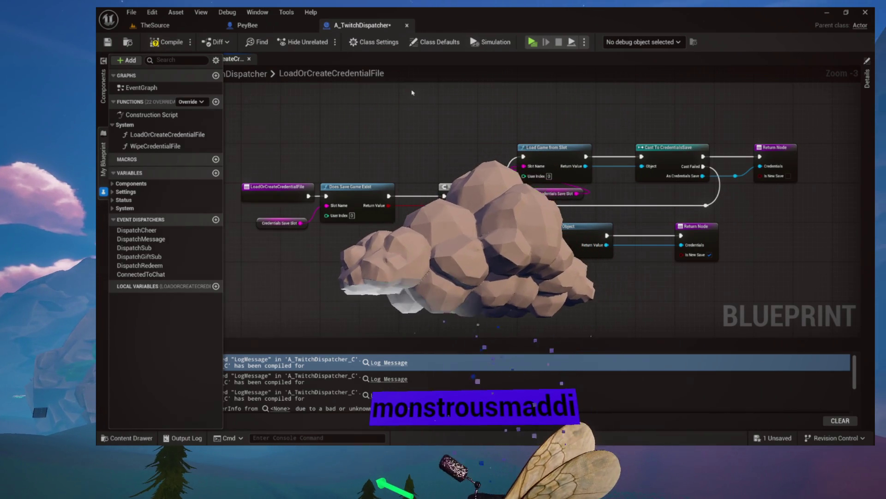
{"action": "left_click", "coordinate": [157, 42]}
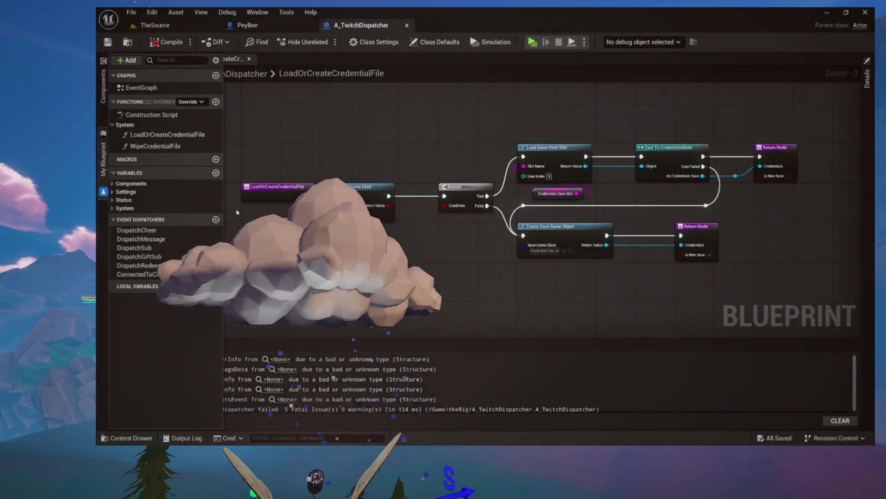
Step: Inspect the CheerInfo and MessageData inputs of DispatchCheer and DispatchMessage, searching the pin type list
{"action": "left_click", "coordinate": [280, 360]}
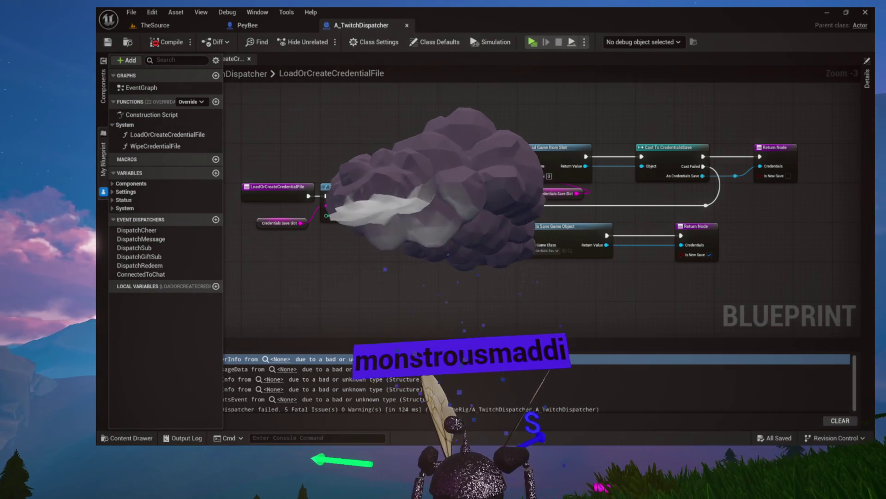
{"action": "left_click", "coordinate": [128, 231]}
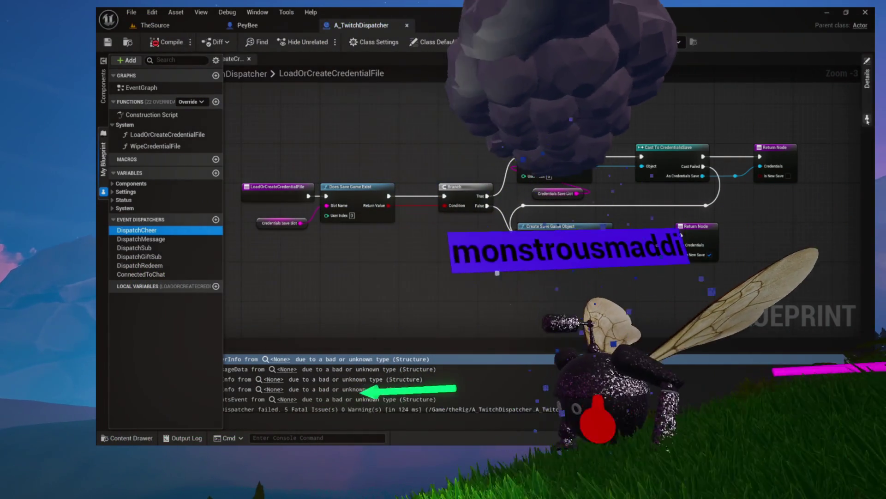
{"action": "left_click", "coordinate": [866, 78]}
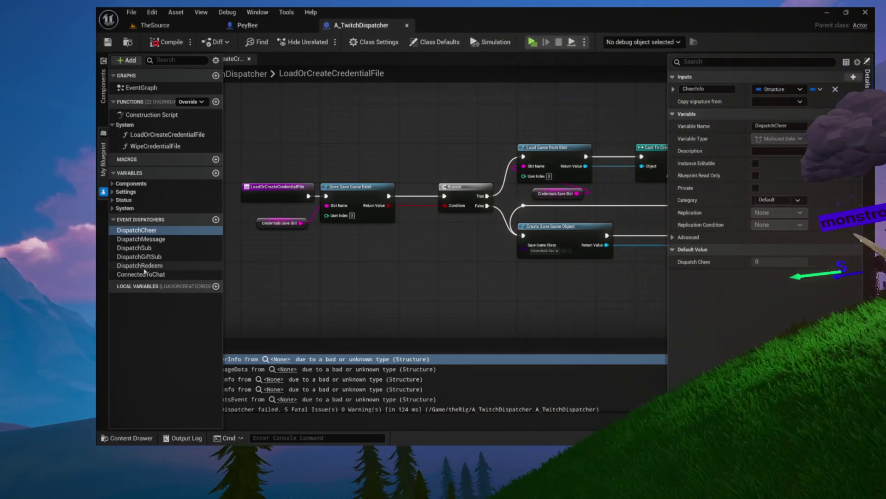
{"action": "left_click", "coordinate": [133, 241]}
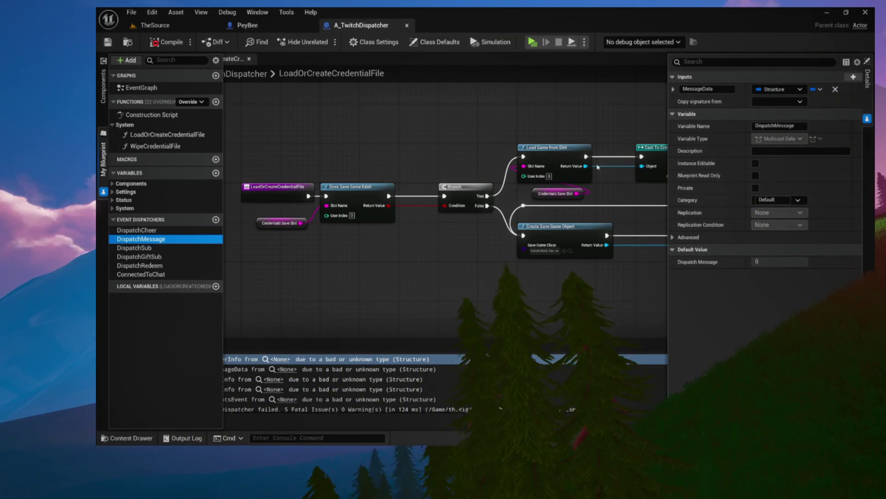
{"action": "left_click", "coordinate": [772, 90]}
{"action": "type", "text": "dssage"}
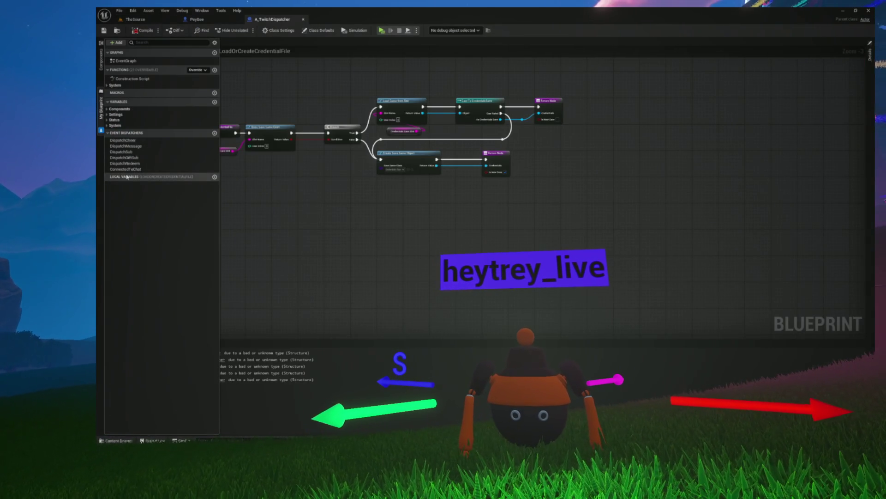
Step: Restore the editor's application scale to 1.5 using the Widget Reflector
{"action": "left_click_drag", "start_coordinate": [276, 102], "coordinate": [351, 141]}
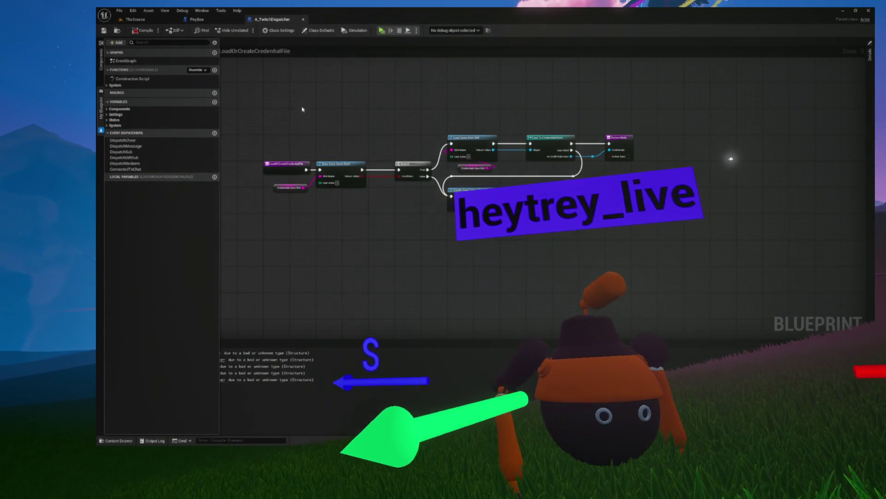
{"action": "key", "text": "ctrl+shift+w"}
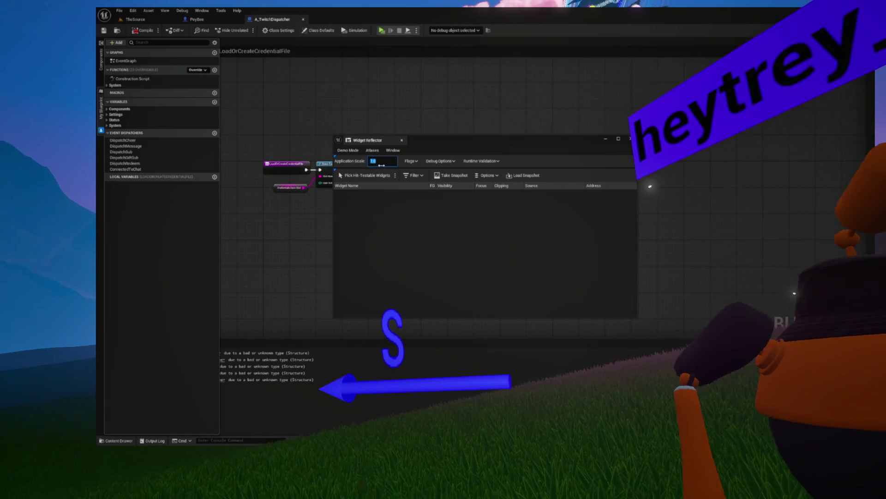
{"action": "left_click", "coordinate": [381, 161]}
{"action": "type", "text": ".5"}
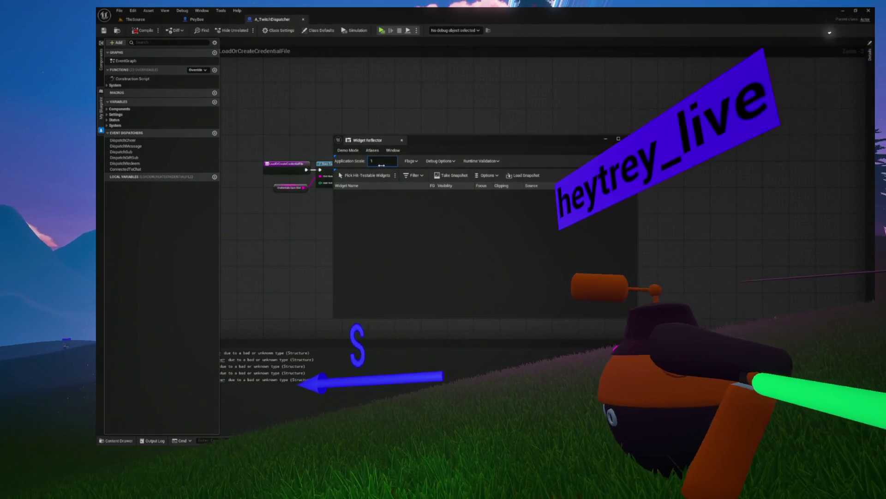
{"action": "key", "text": "Return"}
{"action": "left_click", "coordinate": [436, 143]}
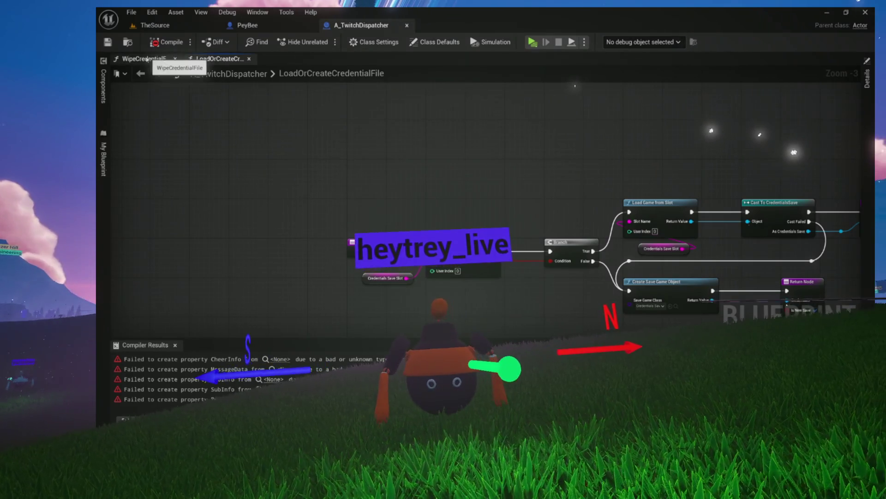
Step: Close the WipeCredentialFile graph and reopen the My Blueprint list
{"action": "left_click", "coordinate": [171, 60]}
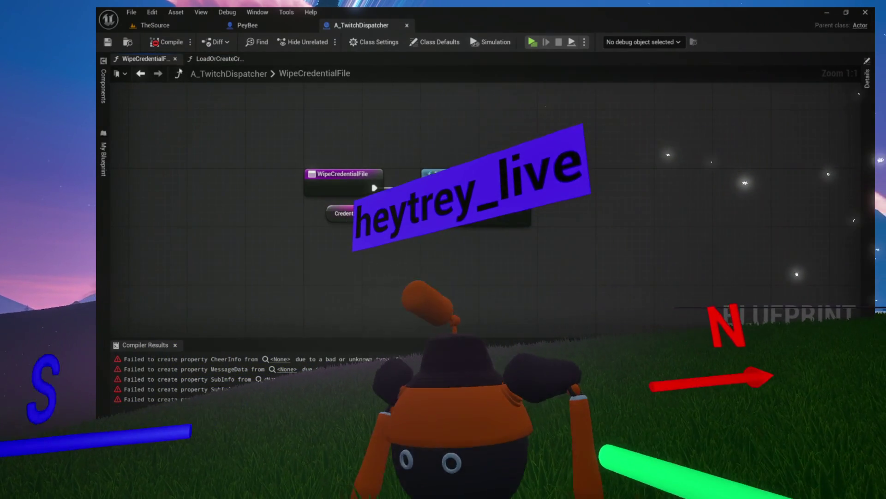
{"action": "left_click", "coordinate": [175, 59]}
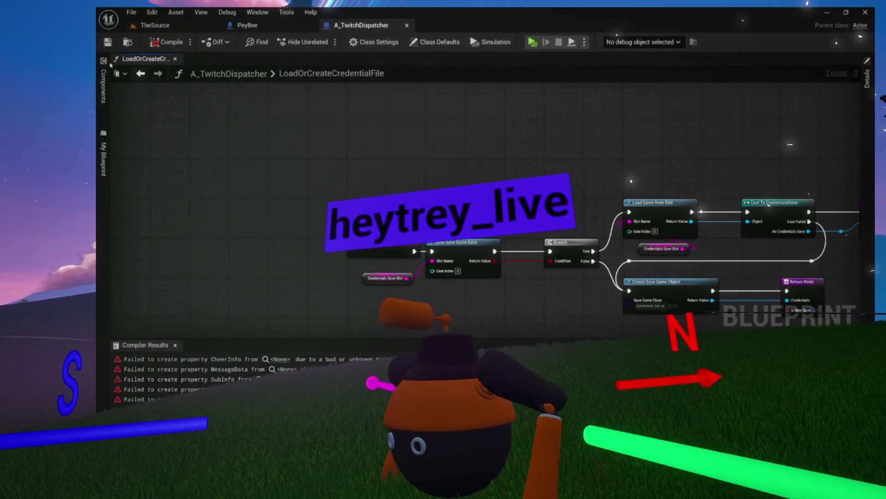
{"action": "left_click", "coordinate": [104, 88]}
{"action": "left_click", "coordinate": [103, 159]}
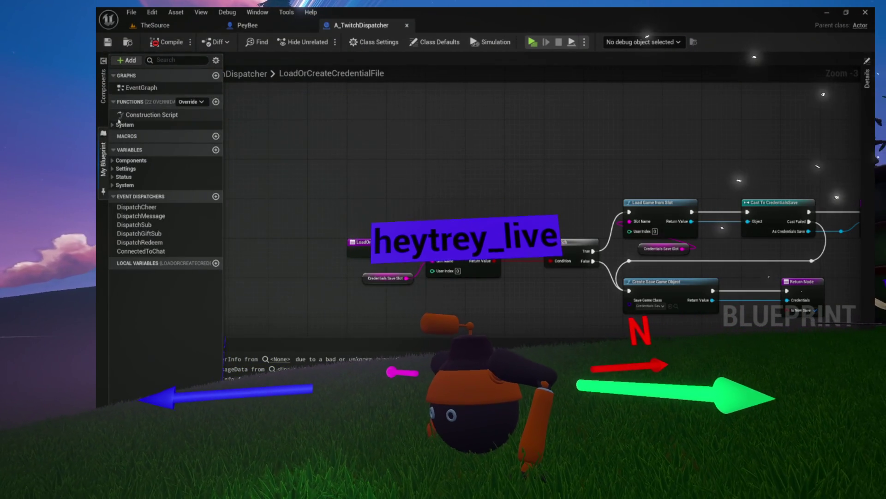
Step: Remove A_TwitchDispatcher's remaining event dispatchers, save it, and return to the TheSource level
{"action": "double_click", "coordinate": [141, 89]}
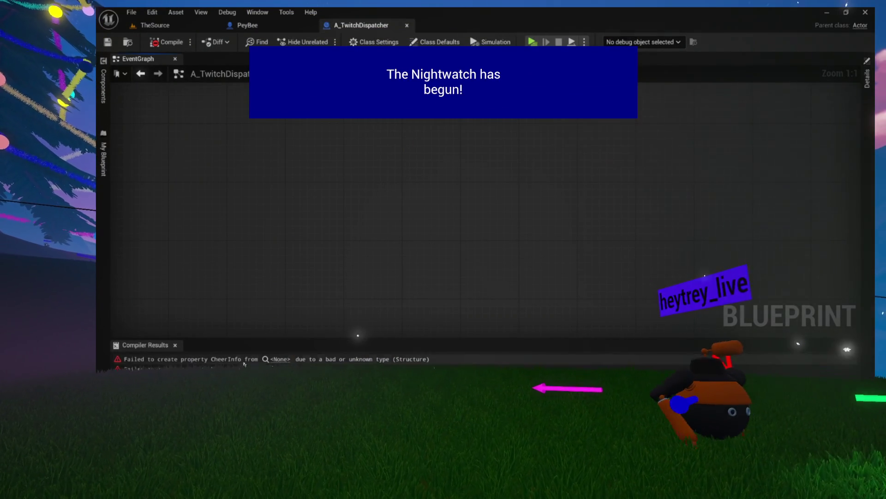
{"action": "left_click", "coordinate": [104, 192]}
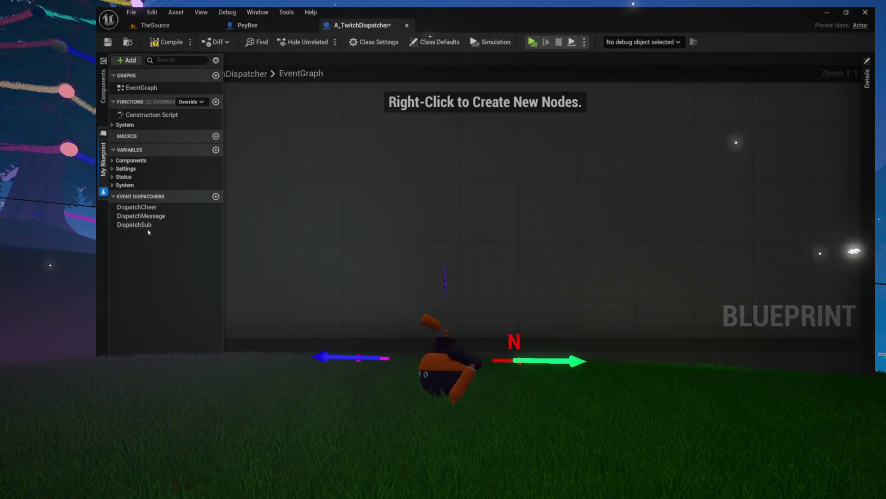
{"action": "key", "text": "ctrl+s"}
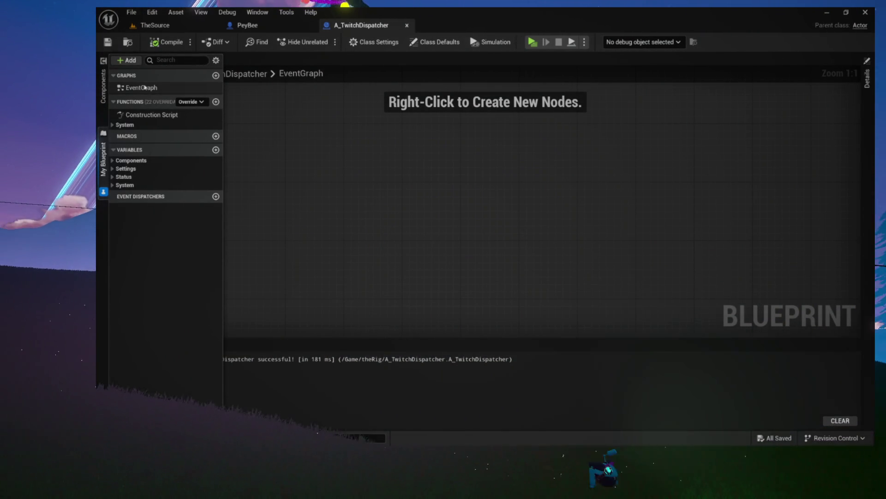
{"action": "left_click", "coordinate": [156, 29]}
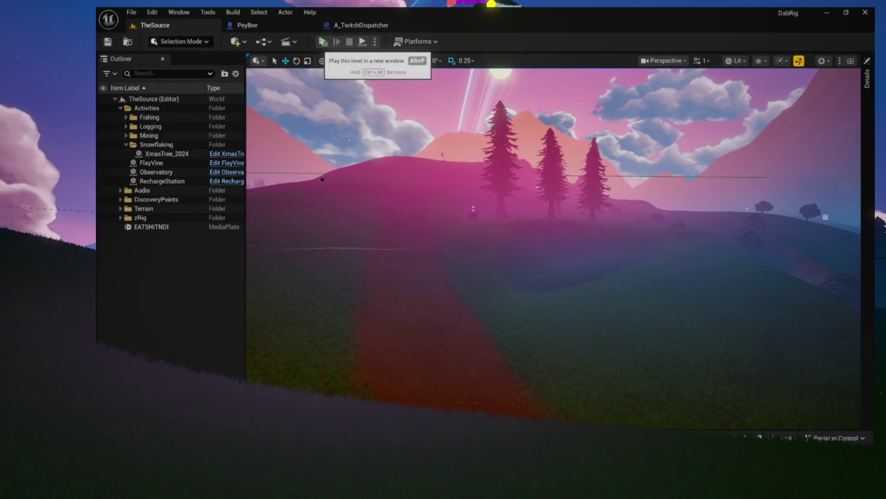
Step: Play the level to surface errors and open CredentialsSave in the full Blueprint Editor
{"action": "left_click", "coordinate": [318, 42]}
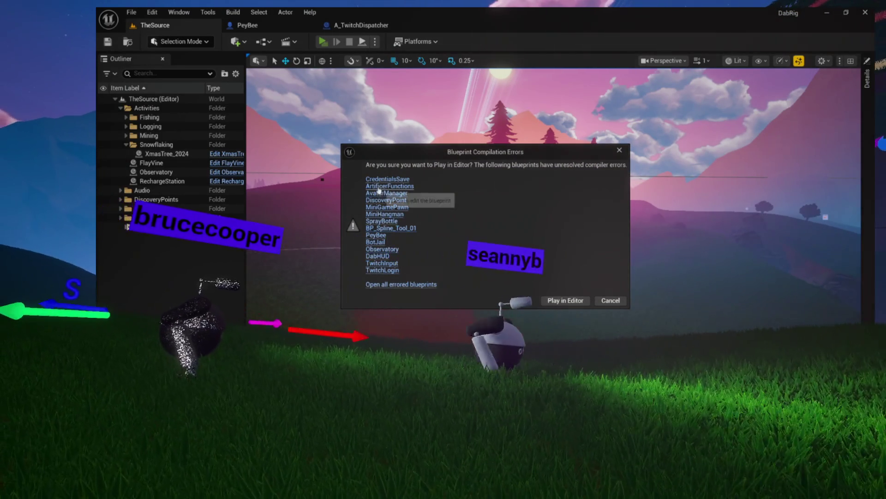
{"action": "left_click", "coordinate": [388, 178]}
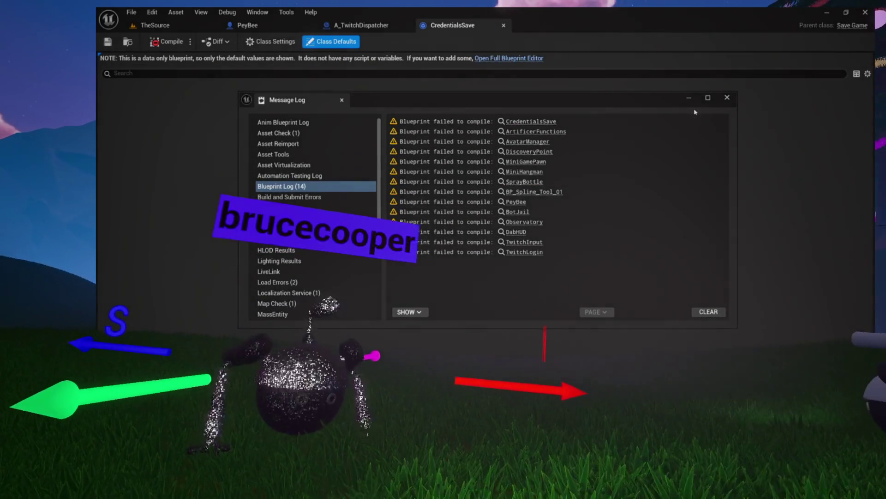
{"action": "left_click", "coordinate": [682, 101]}
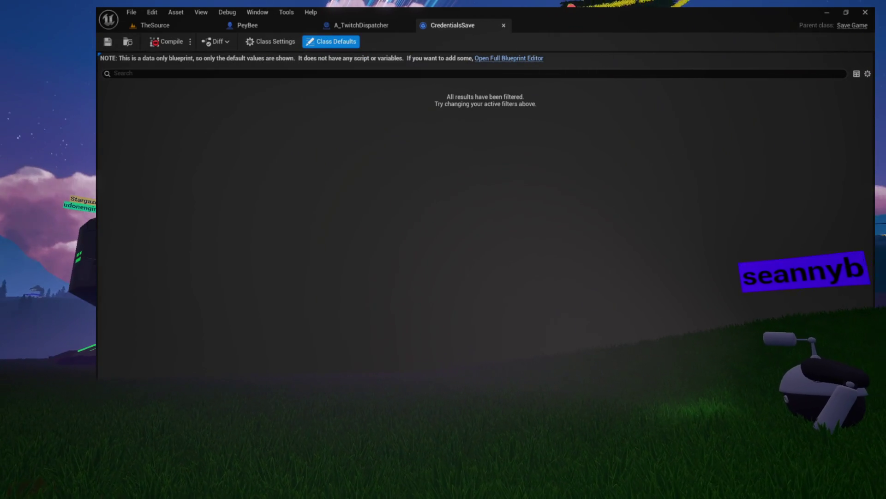
{"action": "left_click", "coordinate": [527, 58]}
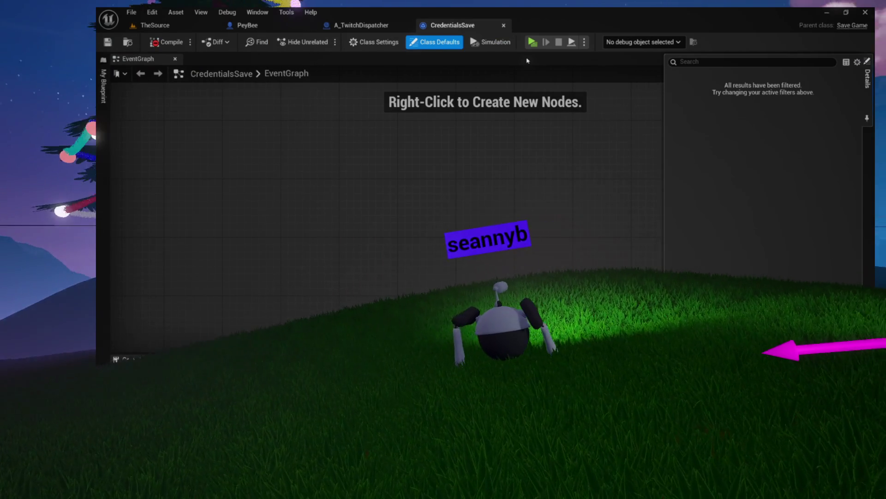
{"action": "left_click", "coordinate": [309, 253]}
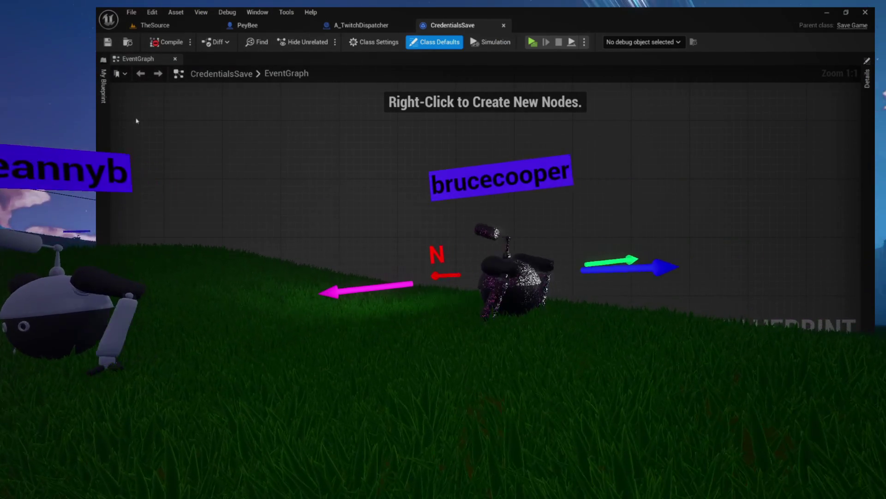
Step: Compile CredentialsSave successfully and close its blueprint editor
{"action": "left_click", "coordinate": [104, 86]}
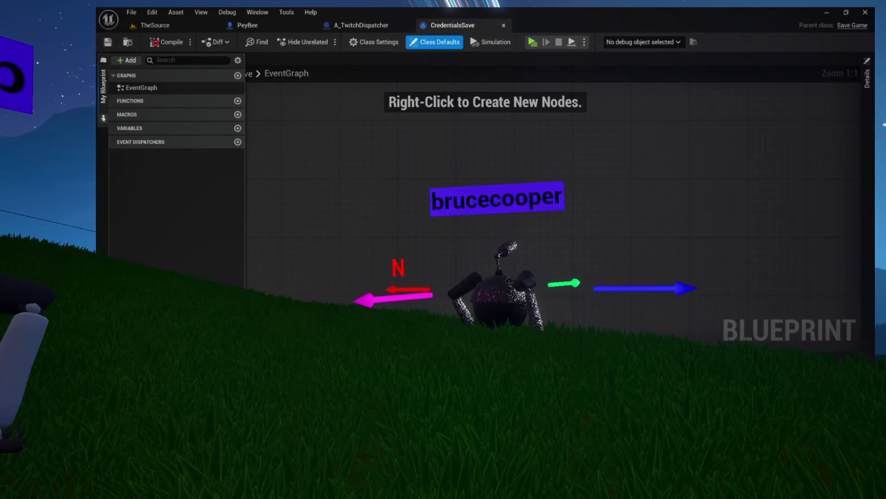
{"action": "left_click", "coordinate": [103, 118]}
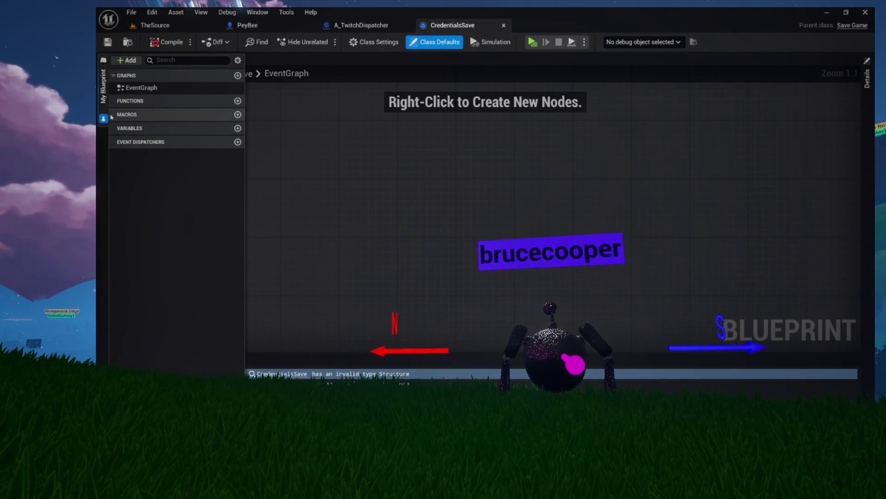
{"action": "left_click", "coordinate": [293, 120]}
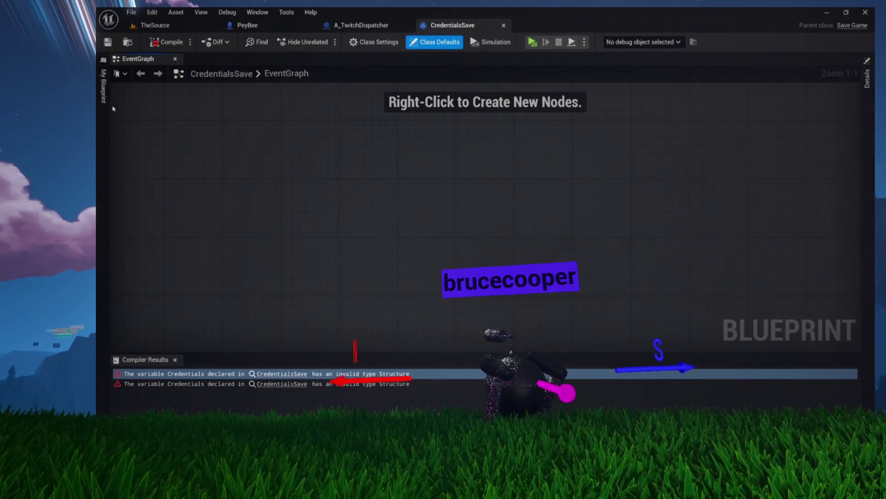
{"action": "left_click", "coordinate": [161, 43]}
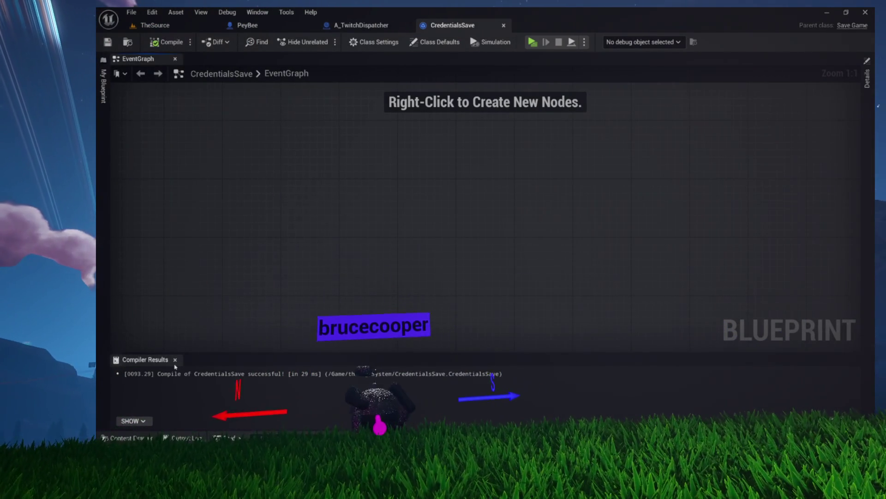
{"action": "left_click", "coordinate": [175, 360]}
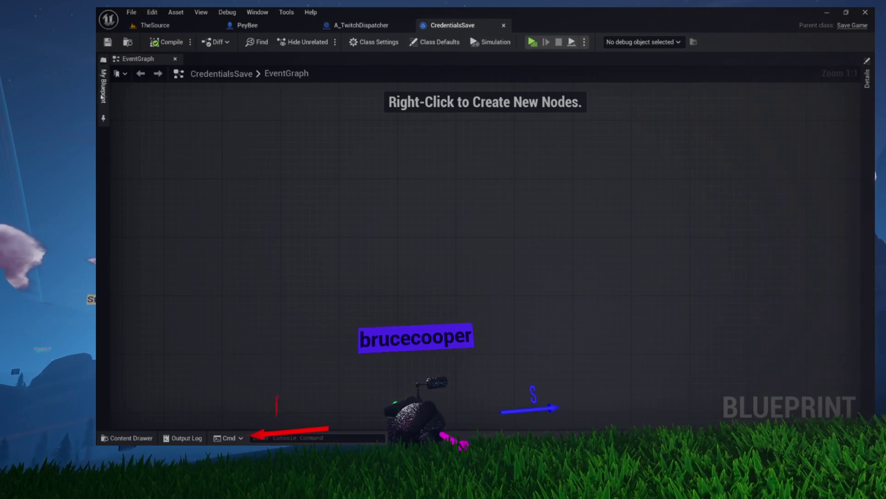
{"action": "left_click", "coordinate": [102, 97]}
{"action": "left_click", "coordinate": [277, 138]}
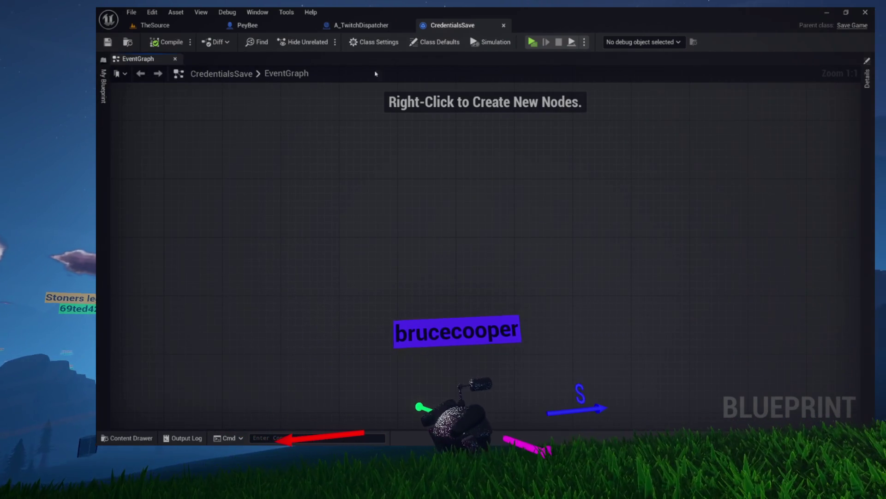
{"action": "left_click", "coordinate": [505, 26]}
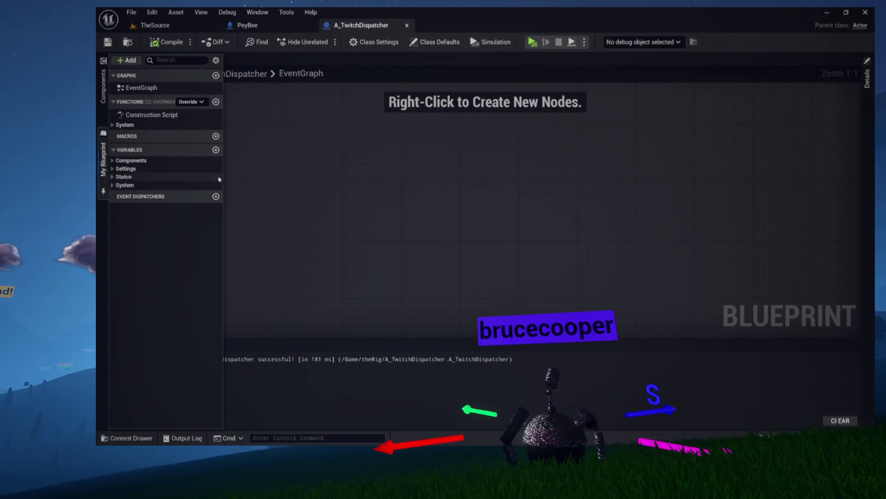
Step: Return to TheSource, try playing, and cancel because errors remain
{"action": "left_click", "coordinate": [304, 178]}
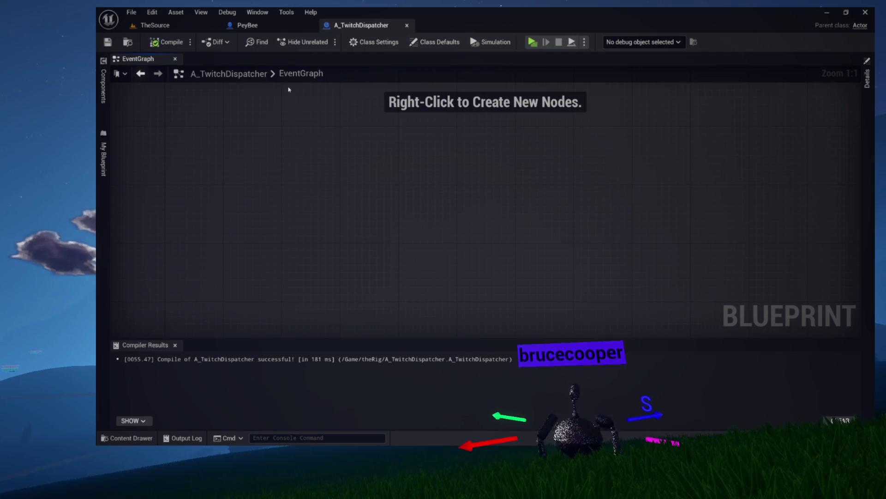
{"action": "left_click", "coordinate": [153, 27]}
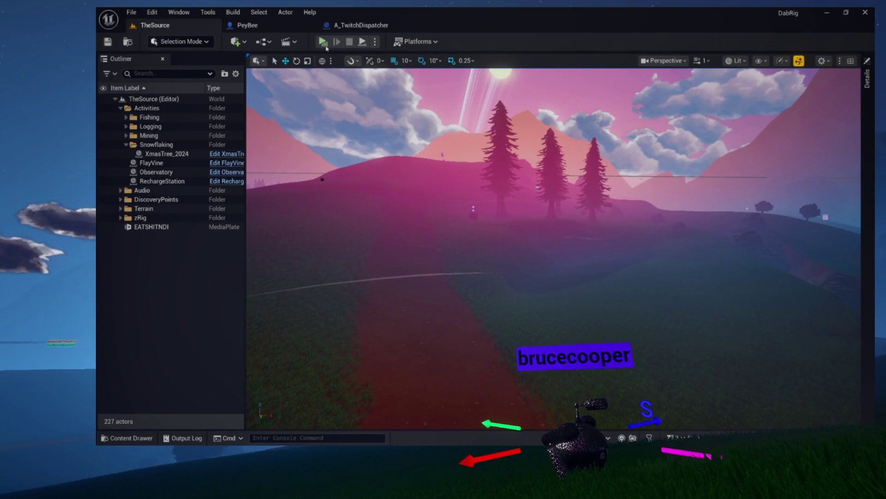
{"action": "left_click", "coordinate": [324, 44]}
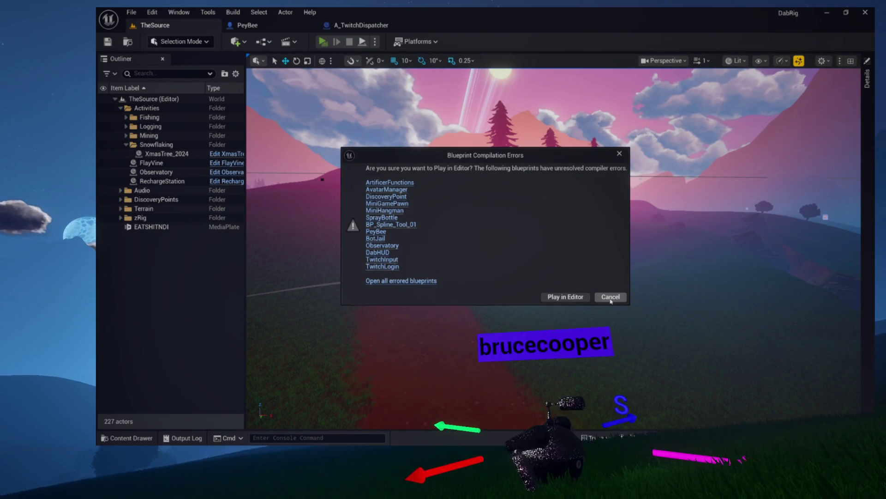
{"action": "left_click", "coordinate": [611, 298]}
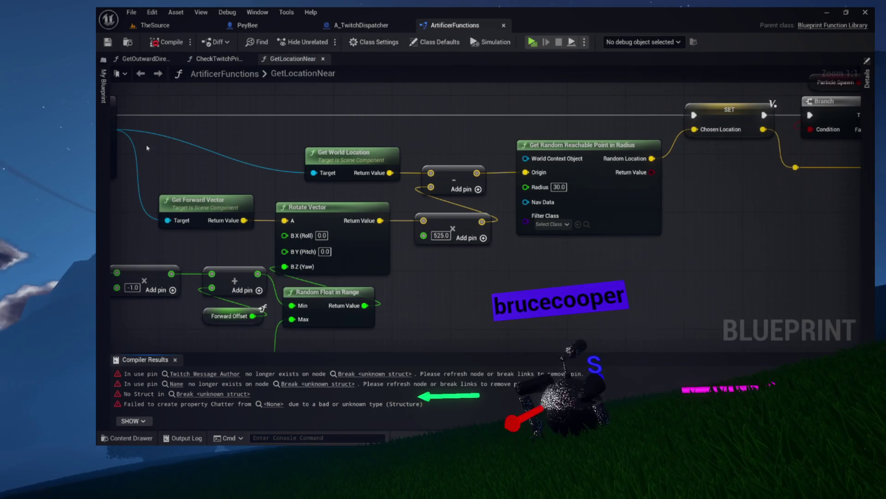
{"action": "scroll", "coordinate": [295, 185], "scroll_direction": "down", "scroll_amount": 5}
{"action": "scroll", "coordinate": [296, 184], "scroll_direction": "up", "scroll_amount": 5}
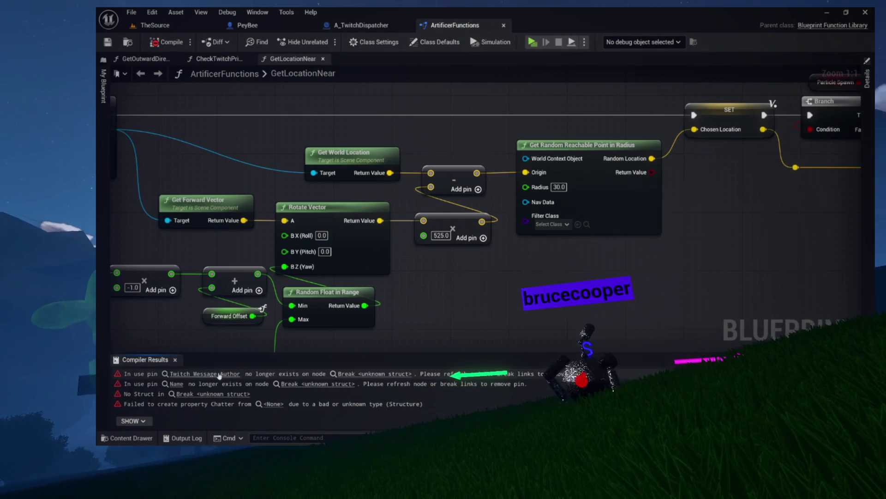
Step: Delete CheckTwitchPrivileges' broken Break node and Chatter input, then compile and save ArtificerFunctions
{"action": "left_click", "coordinate": [219, 375]}
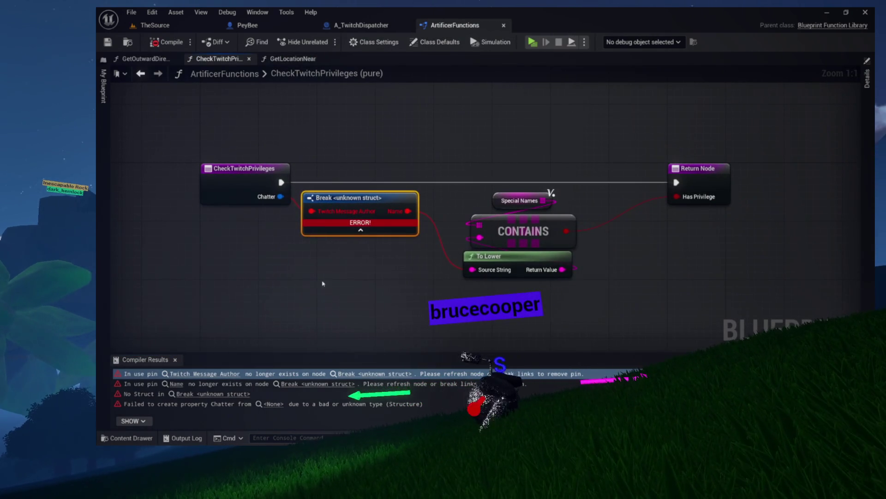
{"action": "left_click_drag", "start_coordinate": [337, 272], "coordinate": [301, 275]}
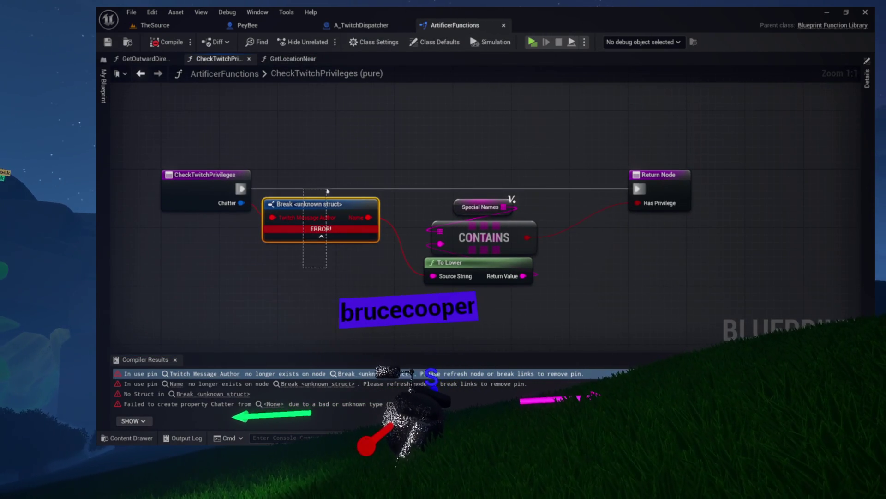
{"action": "left_click_drag", "start_coordinate": [328, 203], "coordinate": [329, 261]}
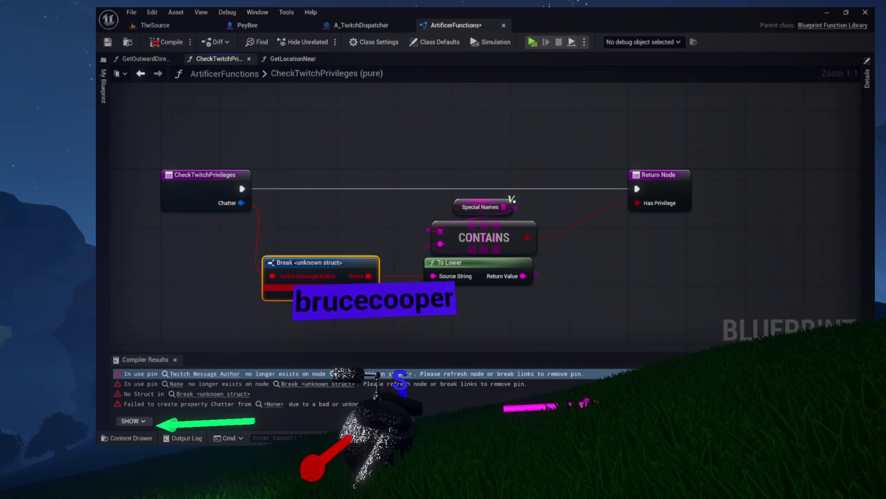
{"action": "key", "text": "Delete"}
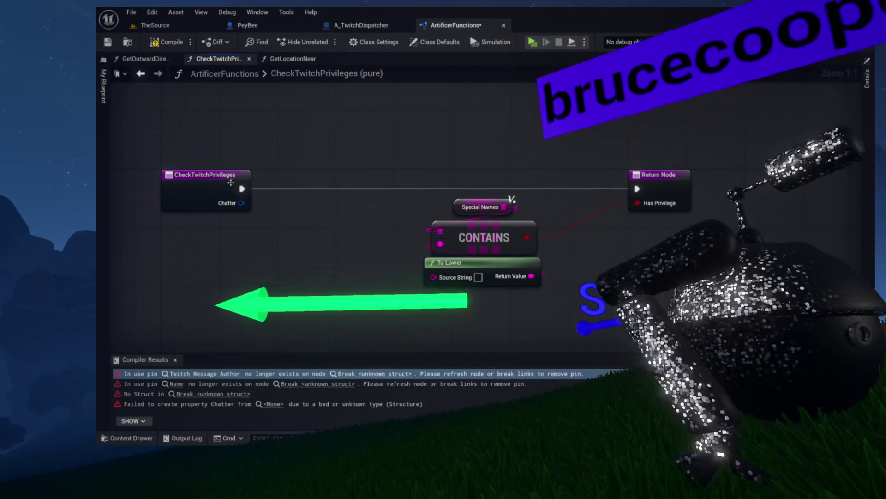
{"action": "left_click", "coordinate": [236, 187]}
{"action": "left_click", "coordinate": [832, 225]}
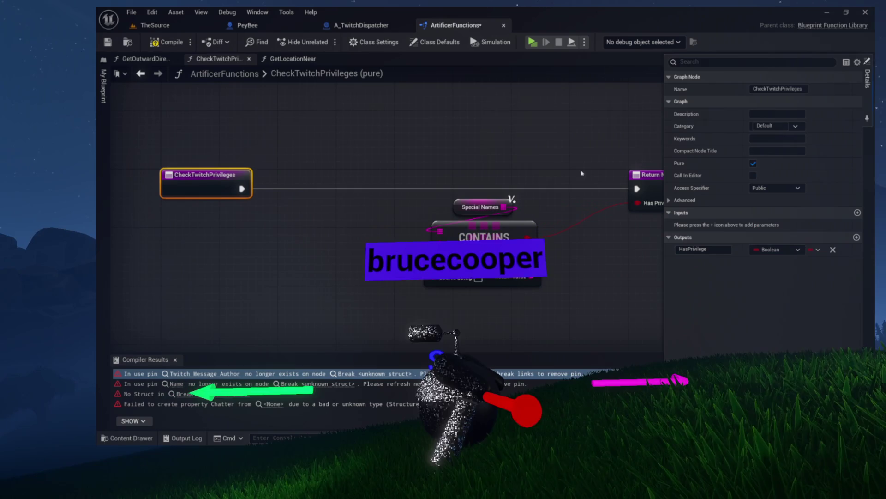
{"action": "left_click", "coordinate": [166, 42]}
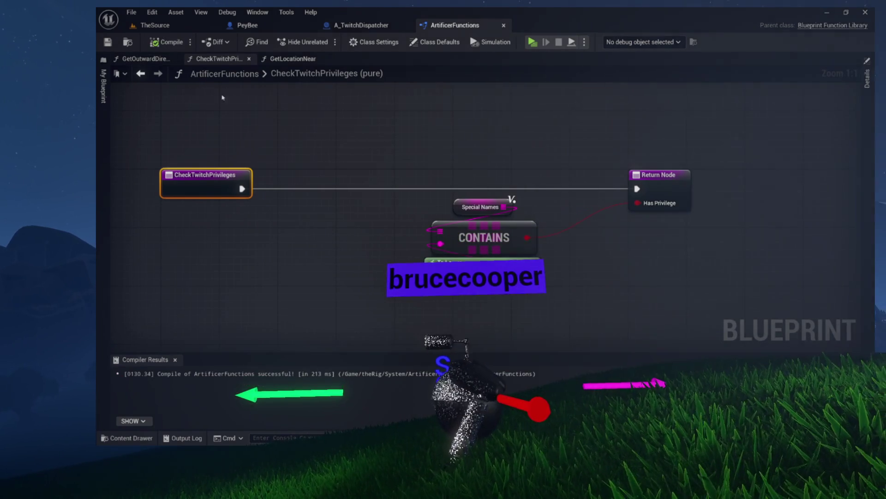
{"action": "left_click", "coordinate": [286, 60]}
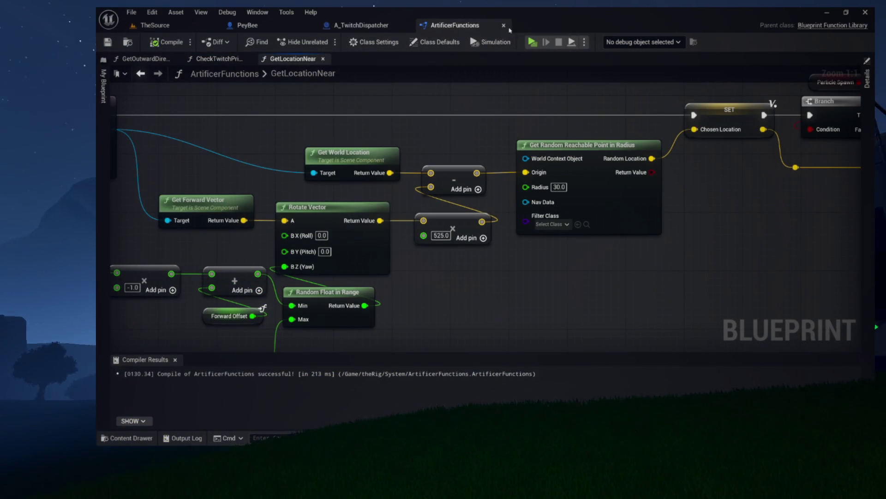
Step: Return to CheckTwitchPrivileges and drag a wire from To Lower's Source String input
{"action": "left_click", "coordinate": [219, 58]}
{"action": "left_click", "coordinate": [260, 216]}
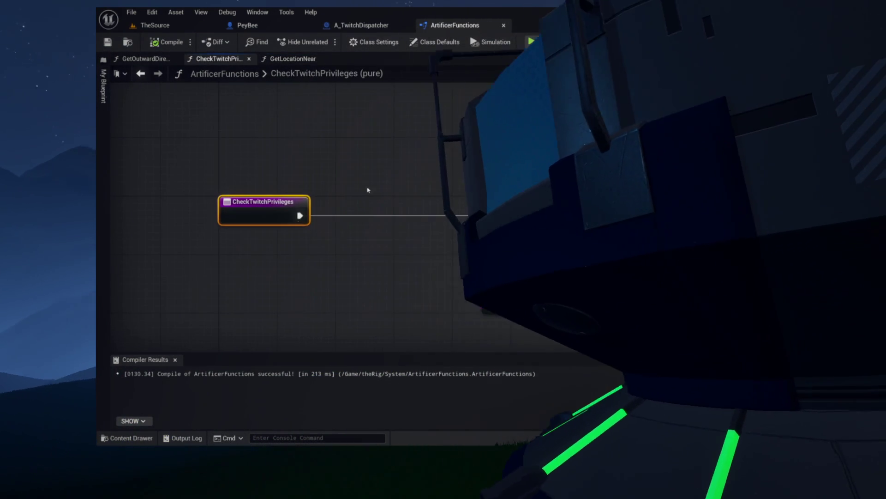
{"action": "left_click_drag", "start_coordinate": [273, 171], "coordinate": [273, 189]}
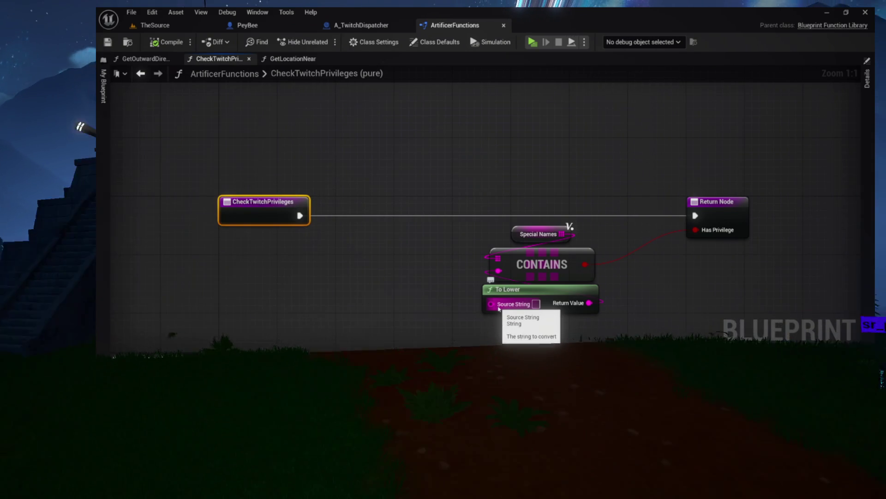
{"action": "mouse_move", "coordinate": [498, 307]}
{"action": "left_mouse_down"}
{"action": "mouse_move", "coordinate": [445, 297]}
{"action": "mouse_move", "coordinate": [432, 280]}
{"action": "mouse_move", "coordinate": [256, 216]}
{"action": "left_mouse_up"}
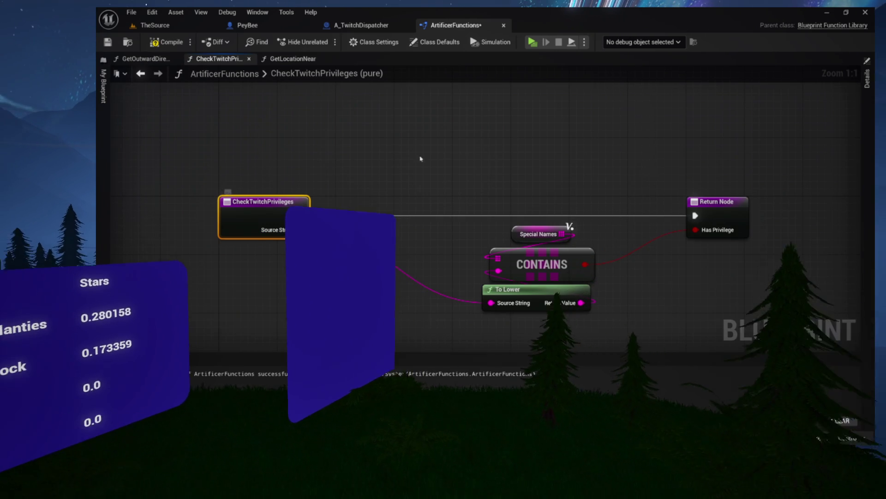
Step: Rename the function's string input to Chatter Name, compile, and close the graph
{"action": "left_click", "coordinate": [867, 81]}
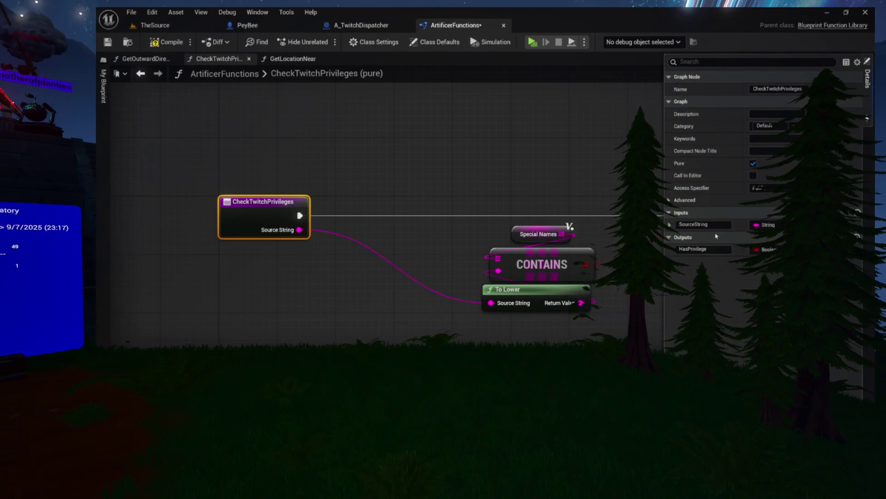
{"action": "left_click", "coordinate": [701, 224]}
{"action": "type", "text": "ChatterName"}
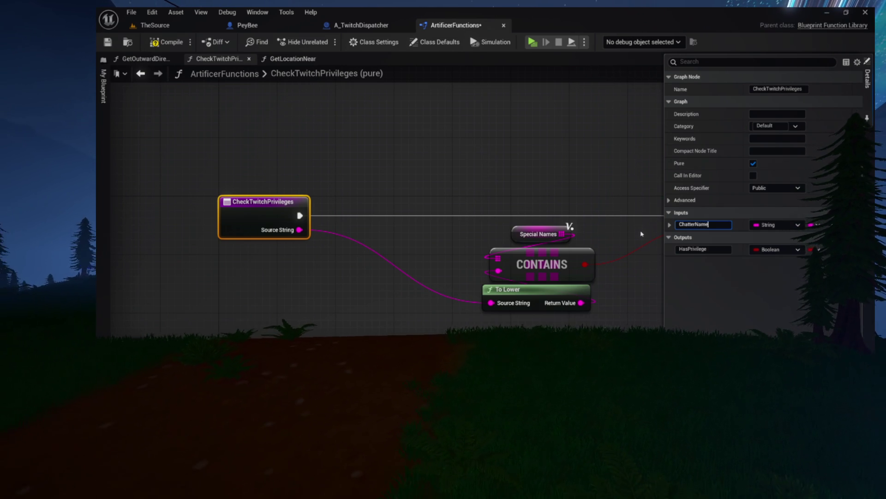
{"action": "left_click", "coordinate": [641, 233]}
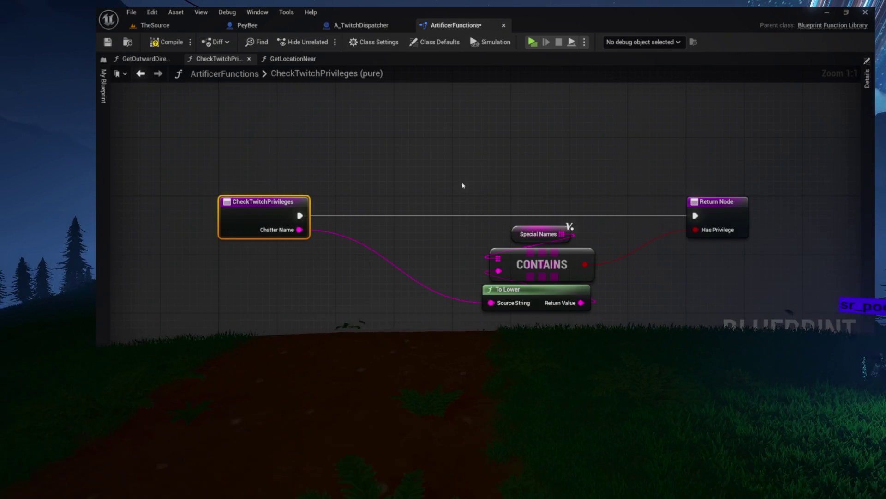
{"action": "left_click", "coordinate": [167, 42]}
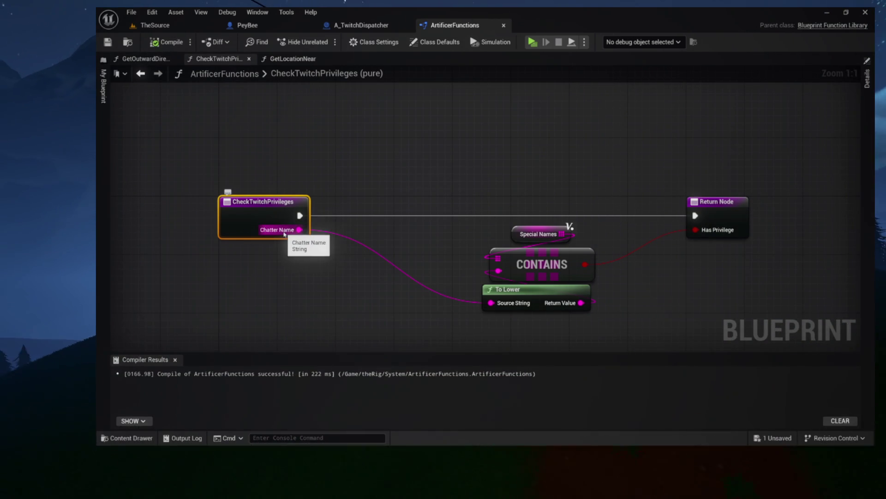
{"action": "left_click", "coordinate": [249, 59]}
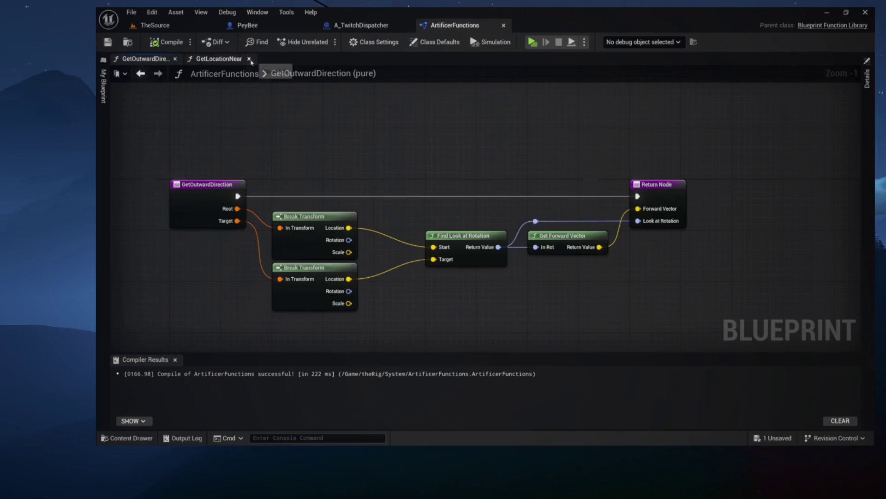
Step: Close ArtificerFunctions and the compile results, dismiss the errors warning, and dock TwitchLogin into the main editor
{"action": "left_click", "coordinate": [504, 25]}
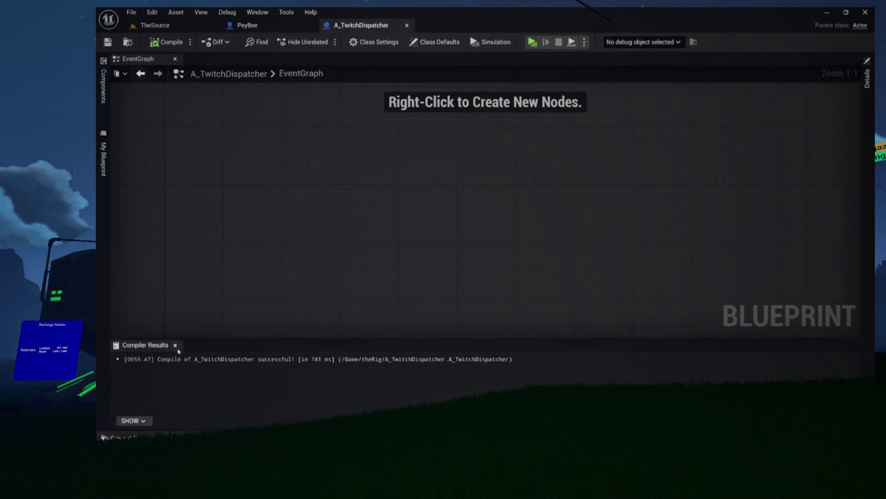
{"action": "left_click", "coordinate": [175, 345]}
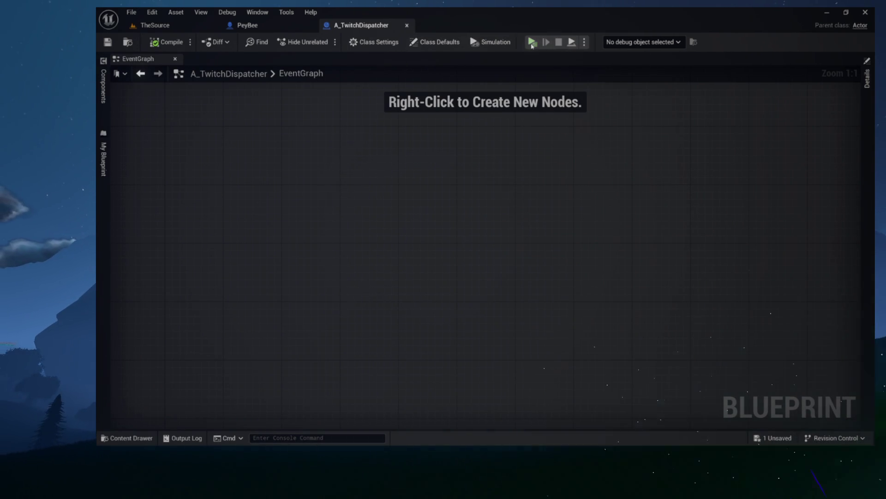
{"action": "left_click", "coordinate": [609, 293]}
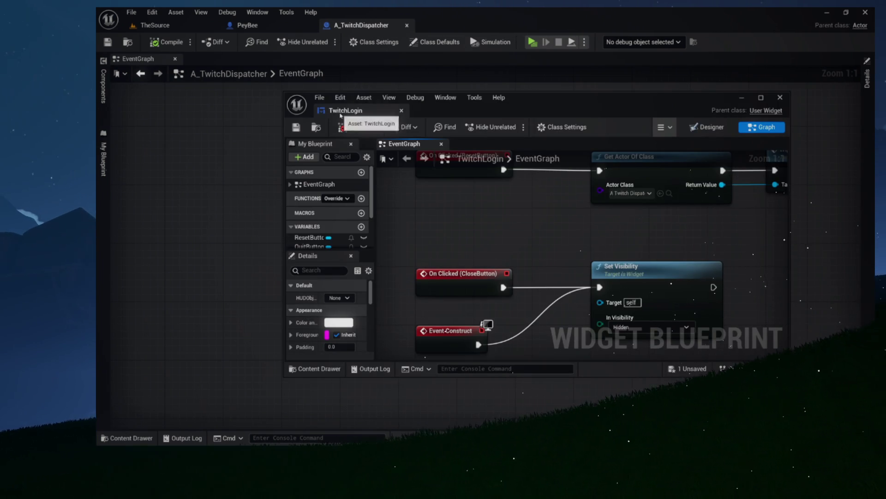
{"action": "mouse_move", "coordinate": [340, 111]}
{"action": "left_mouse_down"}
{"action": "mouse_move", "coordinate": [489, 64]}
{"action": "mouse_move", "coordinate": [493, 26]}
{"action": "left_mouse_up"}
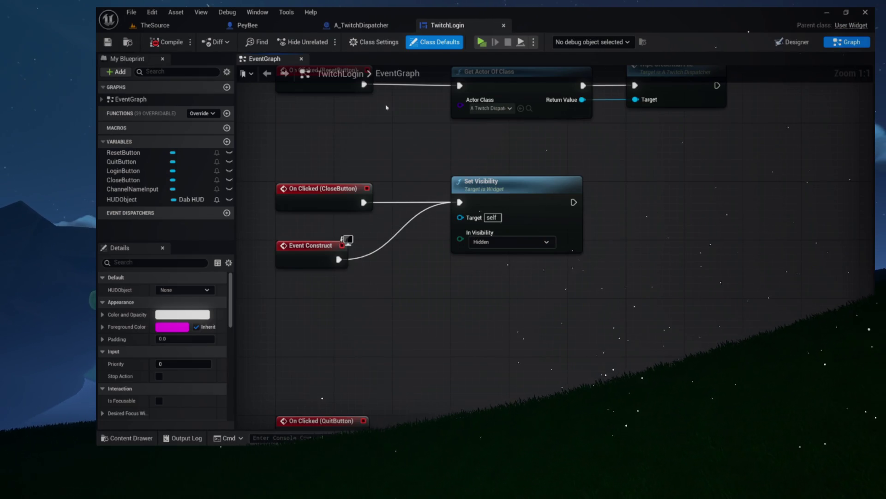
Step: Delete TwitchLogin's Log in to Twitch node and select the Channel Name Input and GetText nodes
{"action": "scroll", "coordinate": [310, 195], "scroll_direction": "down", "scroll_amount": 4}
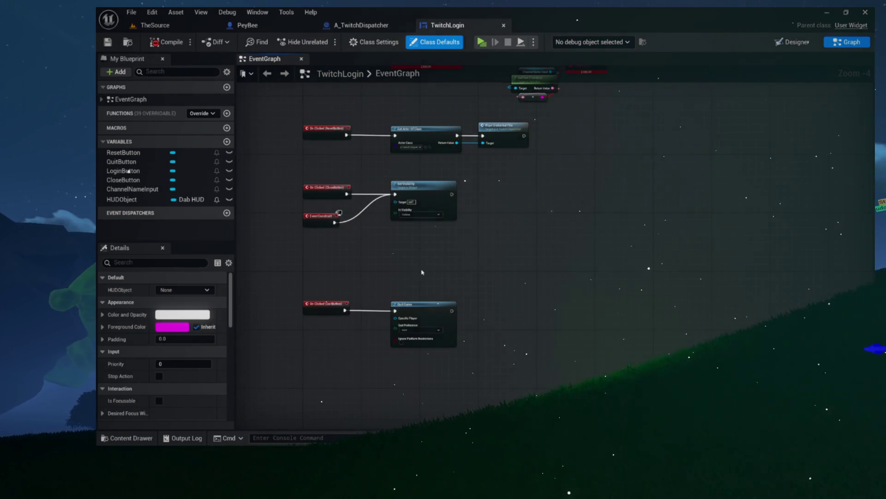
{"action": "scroll", "coordinate": [437, 421], "scroll_direction": "up", "scroll_amount": 4}
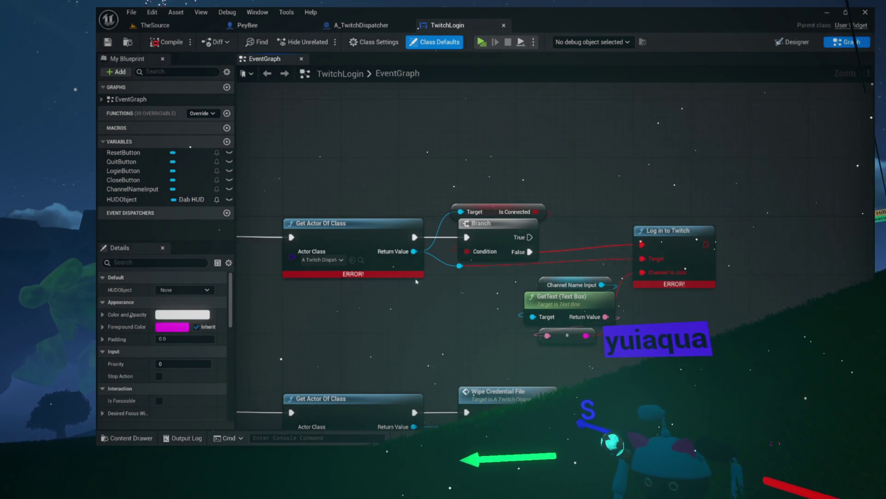
{"action": "left_click_drag", "start_coordinate": [415, 283], "coordinate": [313, 286]}
{"action": "left_click", "coordinate": [539, 253]}
{"action": "key", "text": "Delete"}
{"action": "left_click_drag", "start_coordinate": [538, 254], "coordinate": [507, 295]}
{"action": "left_click_drag", "start_coordinate": [527, 290], "coordinate": [565, 254]}
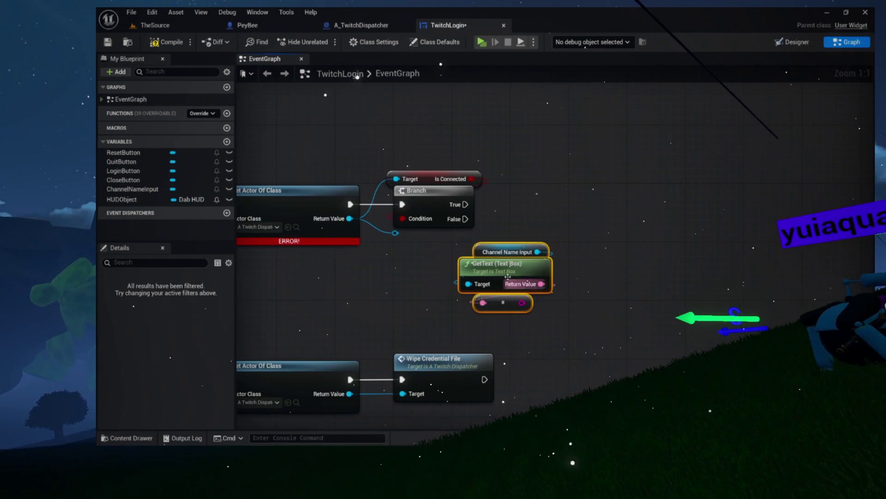
Step: Compile TwitchLogin with Ctrl+S, close it, and start a play session to recheck errors
{"action": "right_click", "coordinate": [507, 292]}
{"action": "key", "text": "Escape"}
{"action": "left_click_drag", "start_coordinate": [294, 211], "coordinate": [429, 208]}
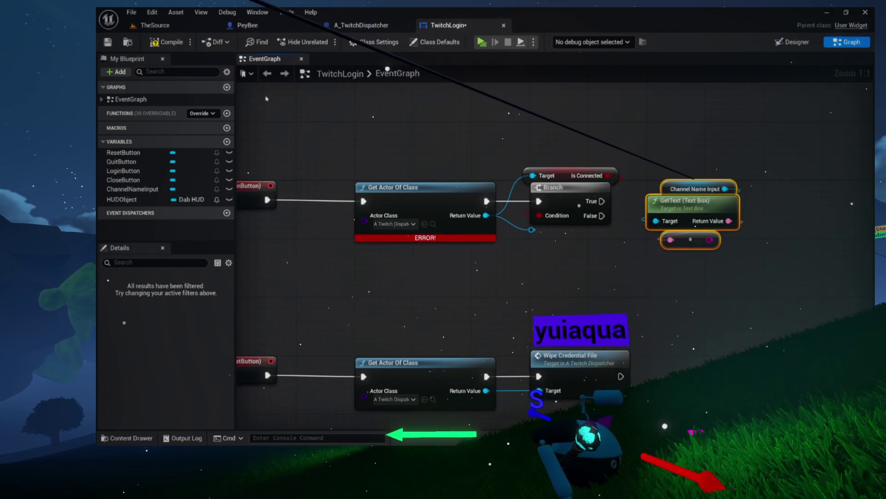
{"action": "key", "text": "ctrl+s"}
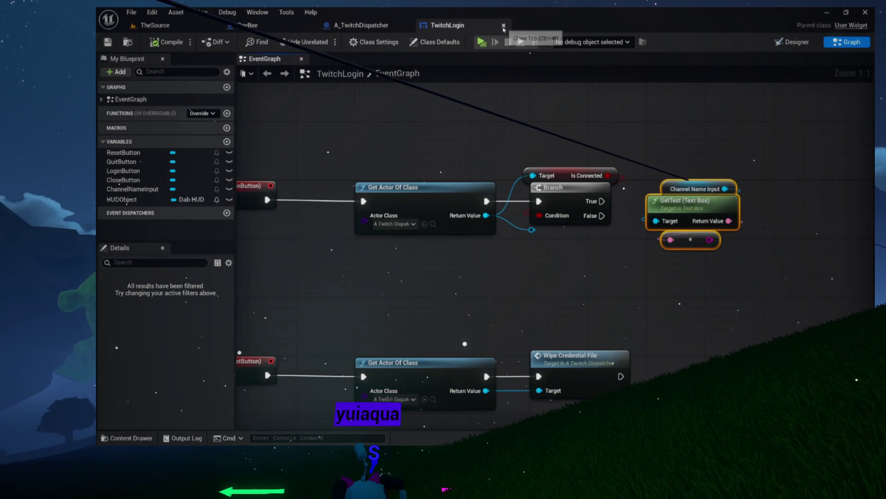
{"action": "left_click", "coordinate": [504, 25]}
{"action": "left_click", "coordinate": [532, 42]}
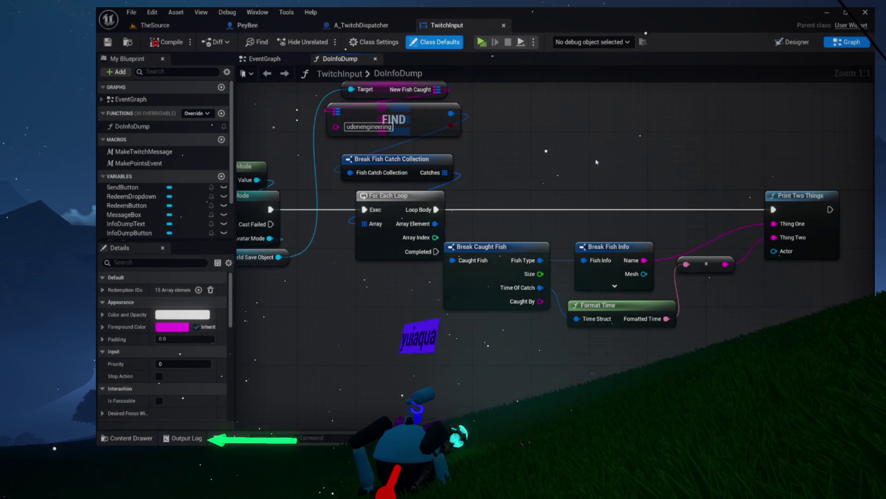
Step: Switch to TwitchInput's EventGraph and select the broken Twitch Point Redeem node
{"action": "scroll", "coordinate": [597, 162], "scroll_direction": "down", "scroll_amount": 4}
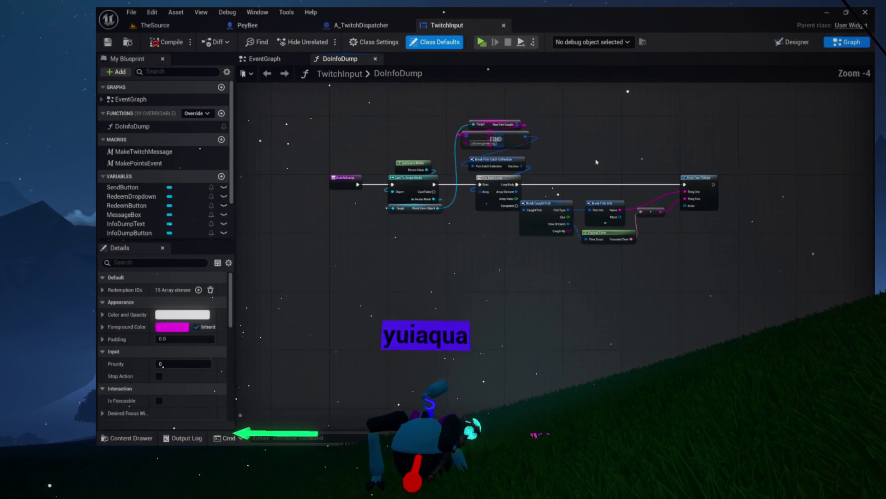
{"action": "left_click", "coordinate": [291, 60]}
{"action": "scroll", "coordinate": [337, 149], "scroll_direction": "down", "scroll_amount": 4}
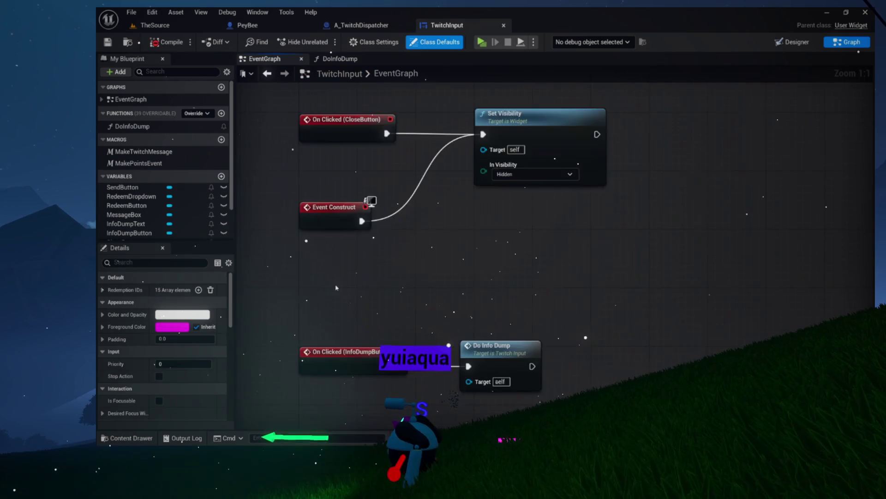
{"action": "scroll", "coordinate": [379, 314], "scroll_direction": "up", "scroll_amount": 3}
{"action": "scroll", "coordinate": [380, 314], "scroll_direction": "down", "scroll_amount": 3}
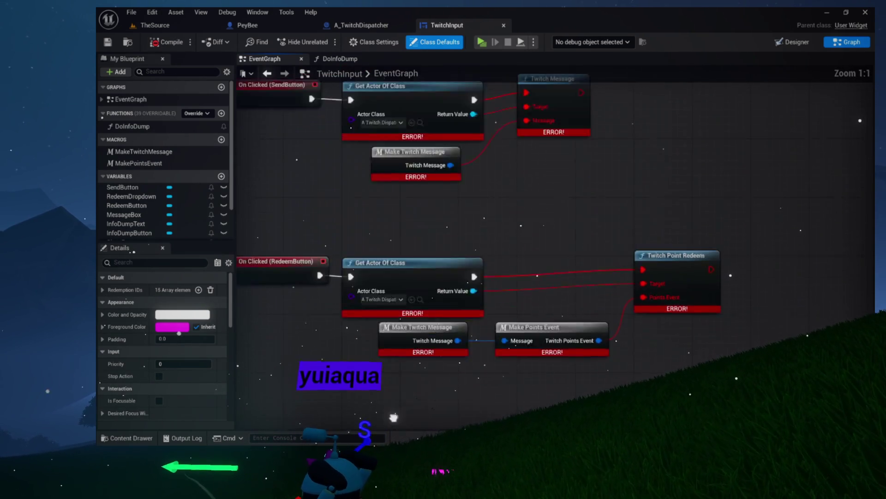
{"action": "scroll", "coordinate": [417, 327], "scroll_direction": "up", "scroll_amount": 3}
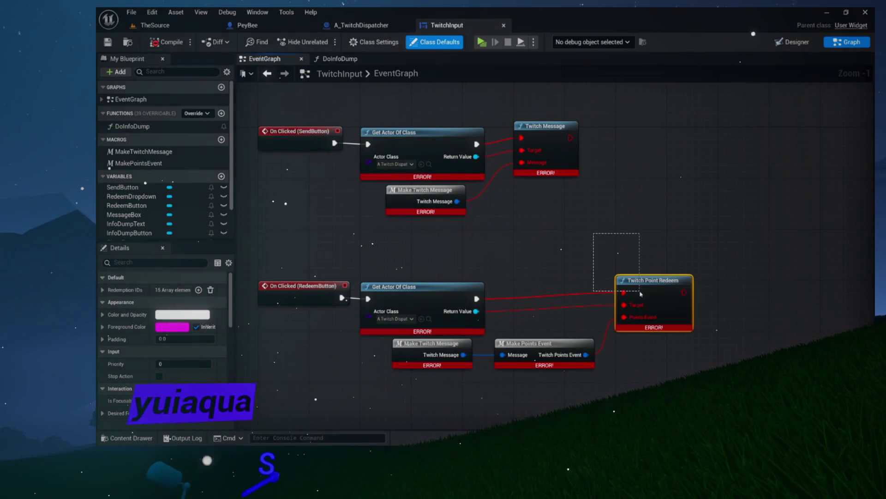
{"action": "left_click_drag", "start_coordinate": [640, 291], "coordinate": [640, 292]}
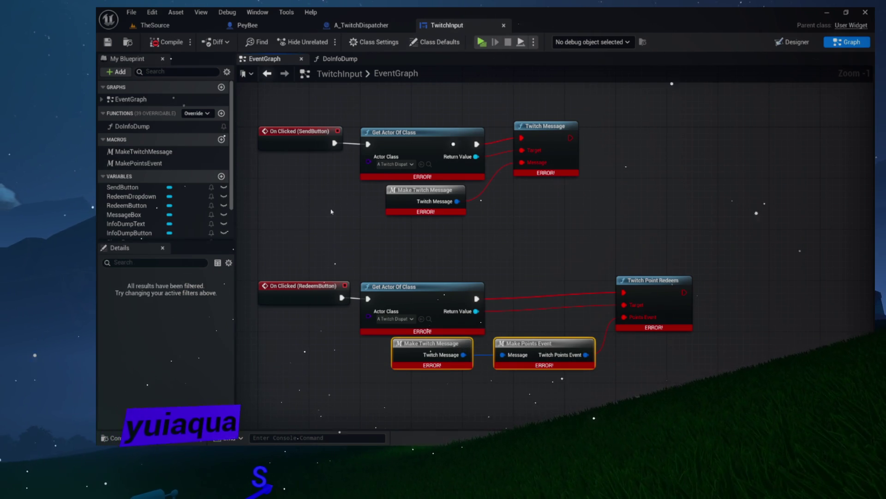
Step: Delete the MakeTwitchMessage and MakePointsEvent macros and the Twitch Message node, then compile and close TwitchInput
{"action": "left_click", "coordinate": [153, 152]}
{"action": "key", "text": "Delete"}
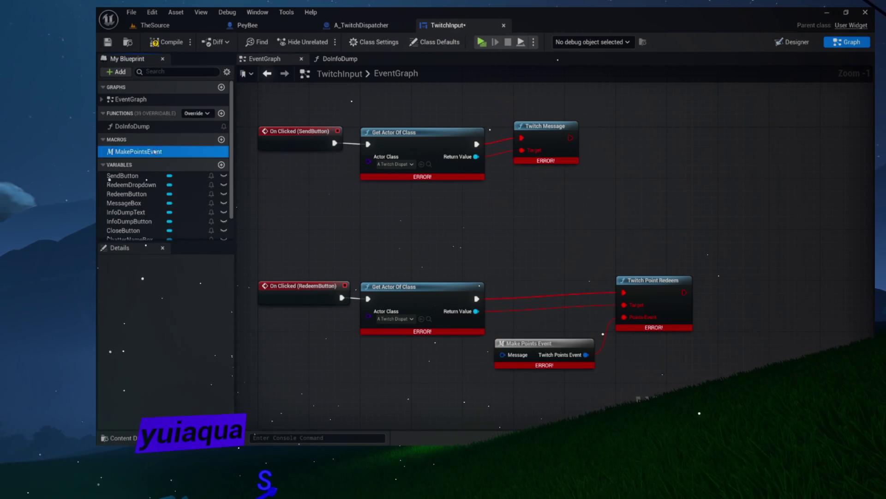
{"action": "key", "text": "Delete"}
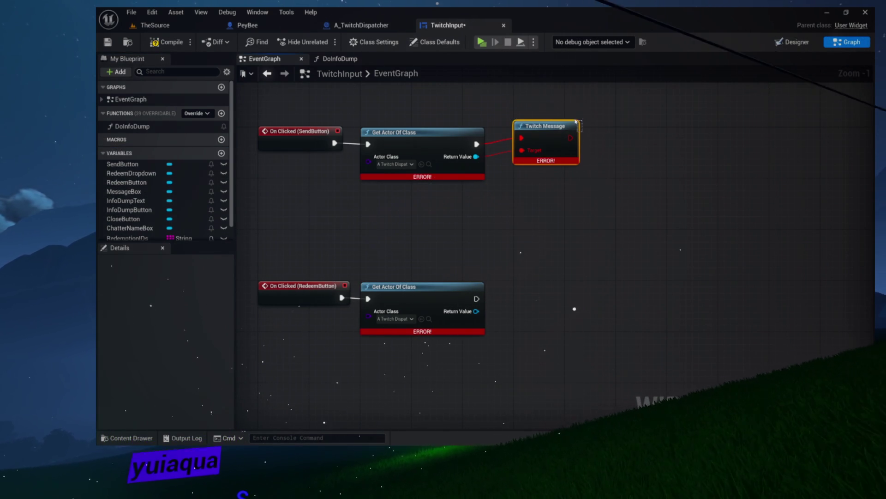
{"action": "key", "text": "Delete"}
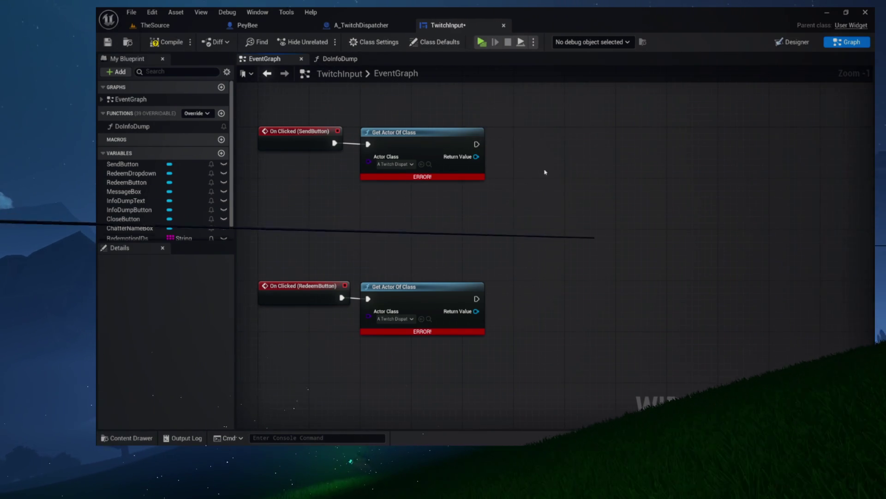
{"action": "left_click_drag", "start_coordinate": [541, 175], "coordinate": [597, 236]}
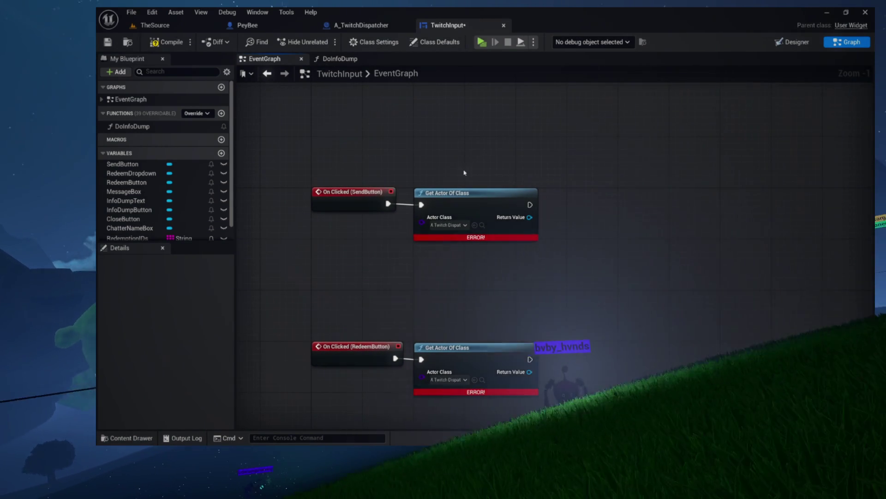
{"action": "left_click", "coordinate": [163, 40]}
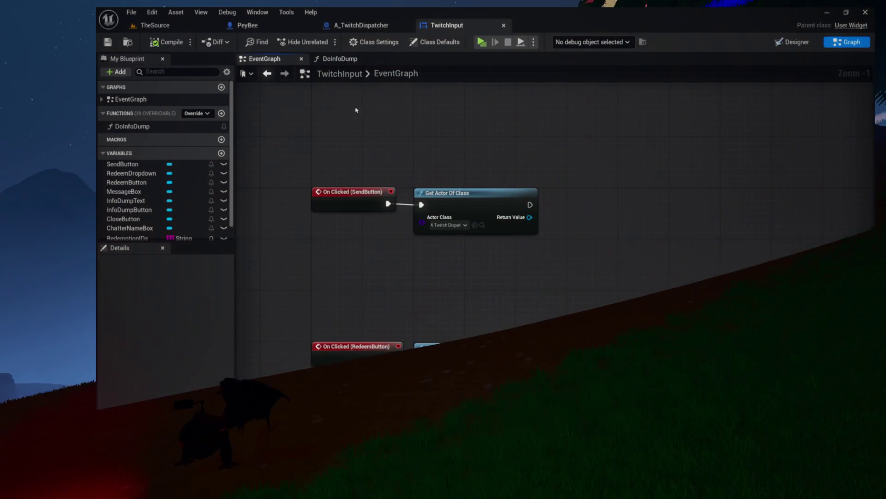
{"action": "left_click", "coordinate": [504, 26]}
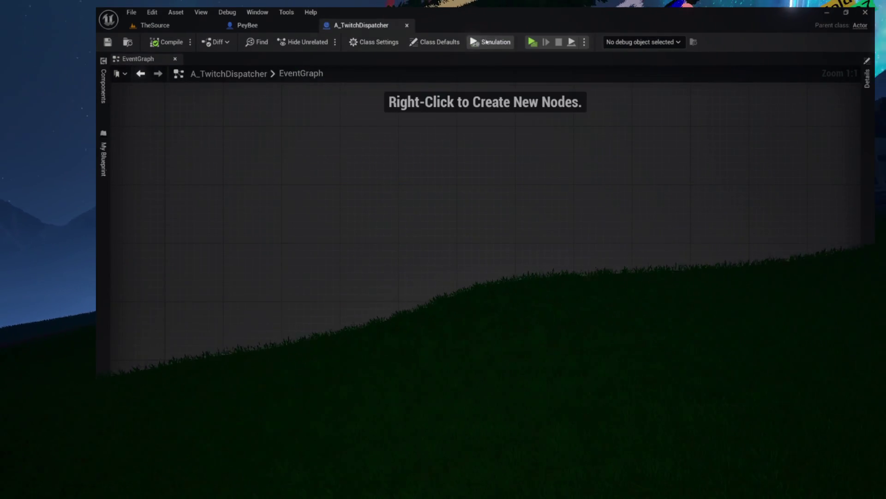
Step: Start a play session and dismiss the Blueprint Compilation Errors warning to find the next broken blueprint
{"action": "left_click", "coordinate": [532, 42]}
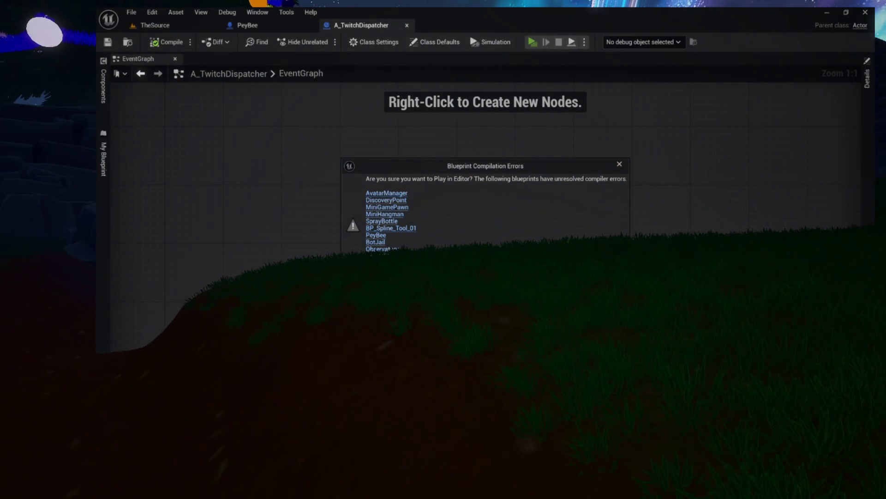
{"action": "left_click", "coordinate": [620, 164]}
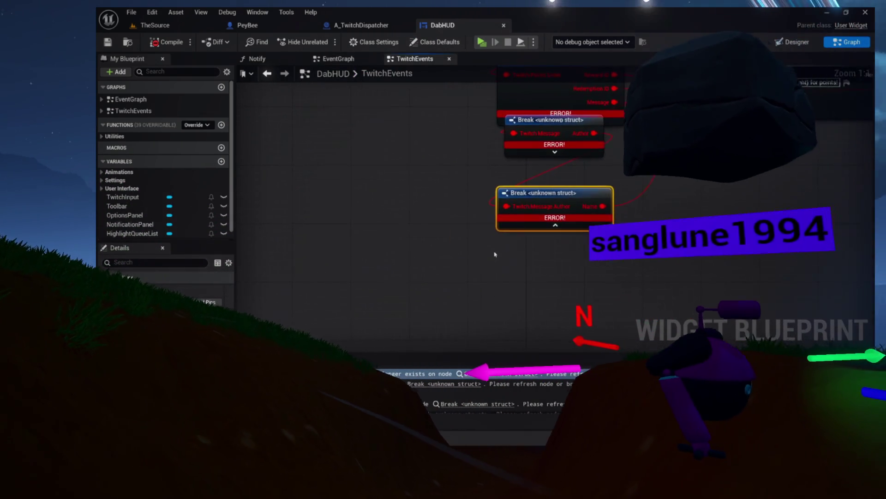
Step: Delete the three broken Break <unknown struct> nodes near RedeemNotify in DabHUD's TwitchEvents graph
{"action": "scroll", "coordinate": [348, 313], "scroll_direction": "down", "scroll_amount": 4}
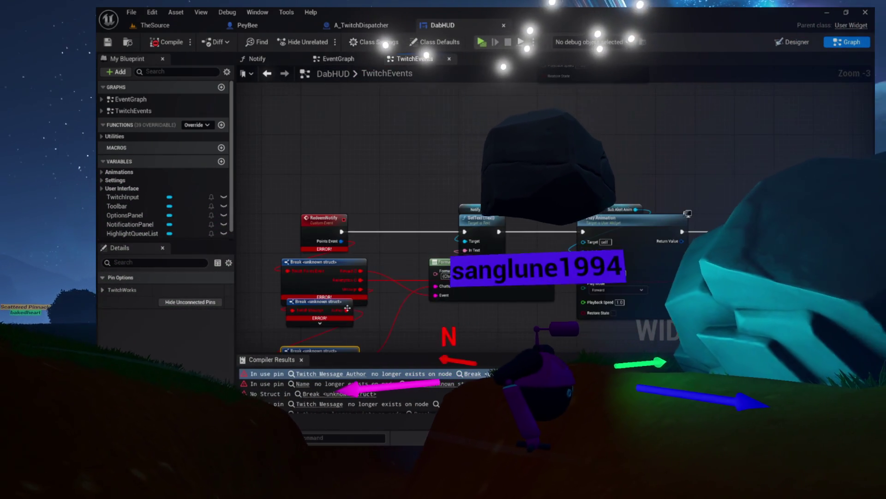
{"action": "left_click_drag", "start_coordinate": [354, 281], "coordinate": [351, 304]}
{"action": "left_click", "coordinate": [318, 394]}
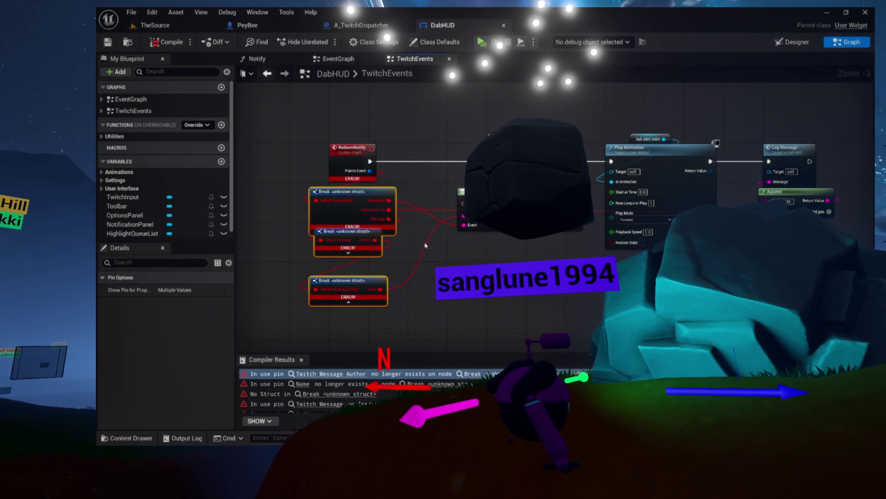
{"action": "key", "text": "Delete"}
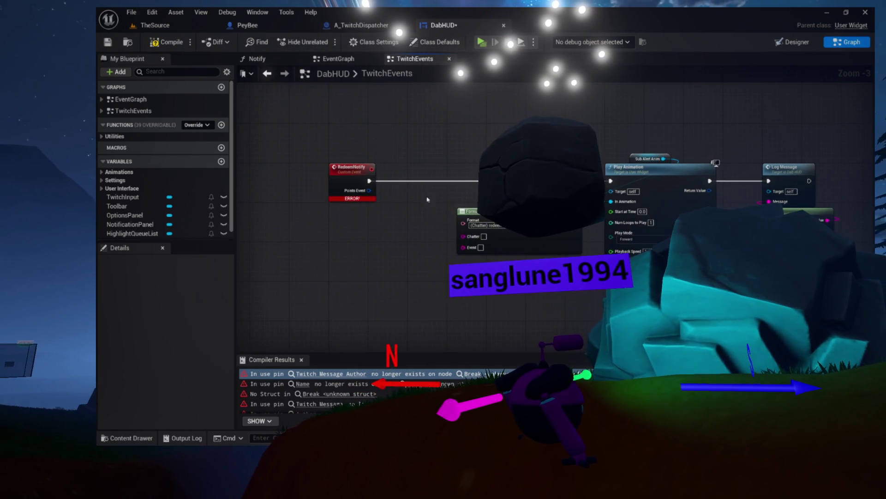
Step: Compile DabHUD, then close its TwitchEvents graph and the DabHUD editor
{"action": "left_click", "coordinate": [344, 176]}
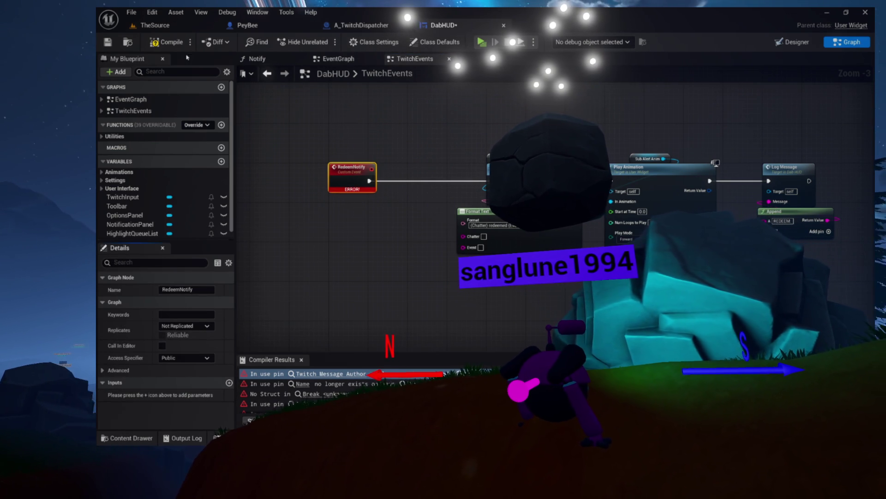
{"action": "left_click", "coordinate": [170, 43]}
{"action": "mouse_move", "coordinate": [382, 145]}
{"action": "left_mouse_down"}
{"action": "mouse_move", "coordinate": [341, 214]}
{"action": "mouse_move", "coordinate": [367, 310]}
{"action": "left_mouse_up"}
{"action": "left_click", "coordinate": [340, 215]}
{"action": "scroll", "coordinate": [619, 134], "scroll_direction": "down", "scroll_amount": 4}
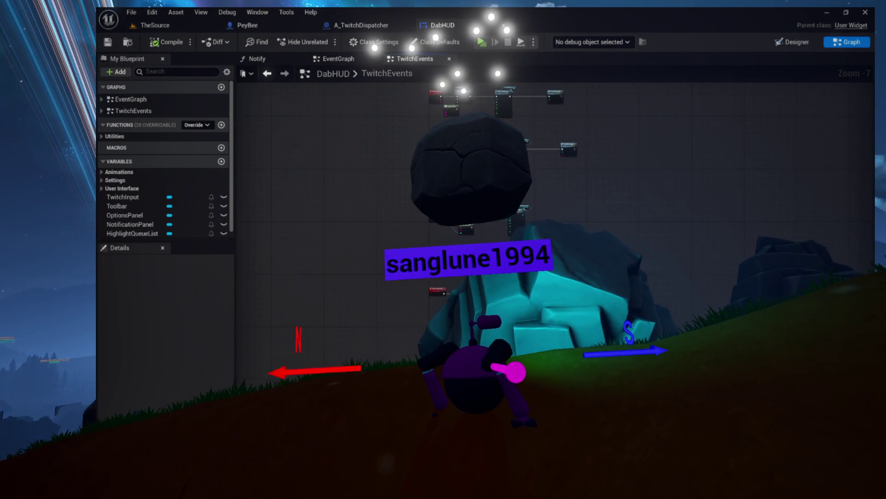
{"action": "scroll", "coordinate": [437, 119], "scroll_direction": "up", "scroll_amount": 4}
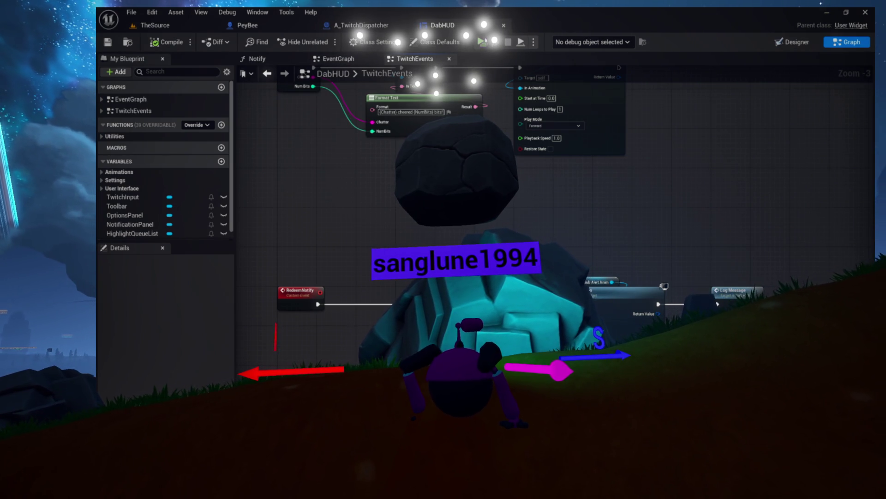
{"action": "left_click", "coordinate": [449, 60]}
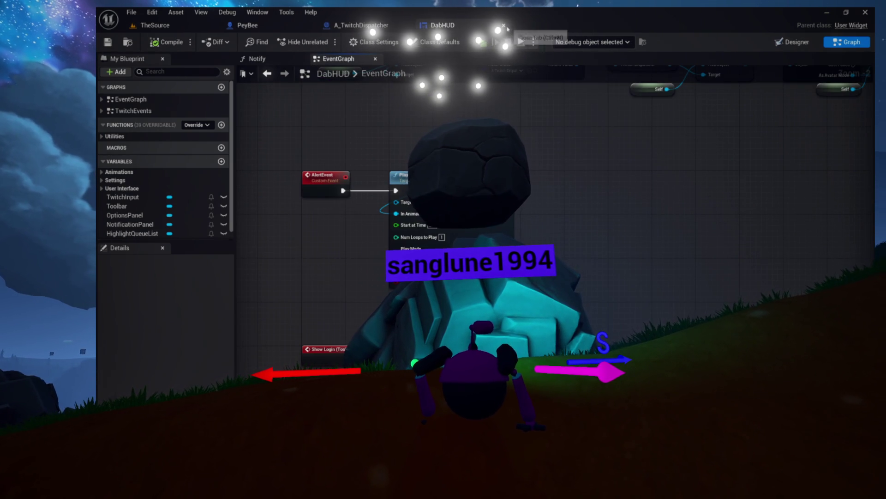
{"action": "left_click", "coordinate": [505, 26]}
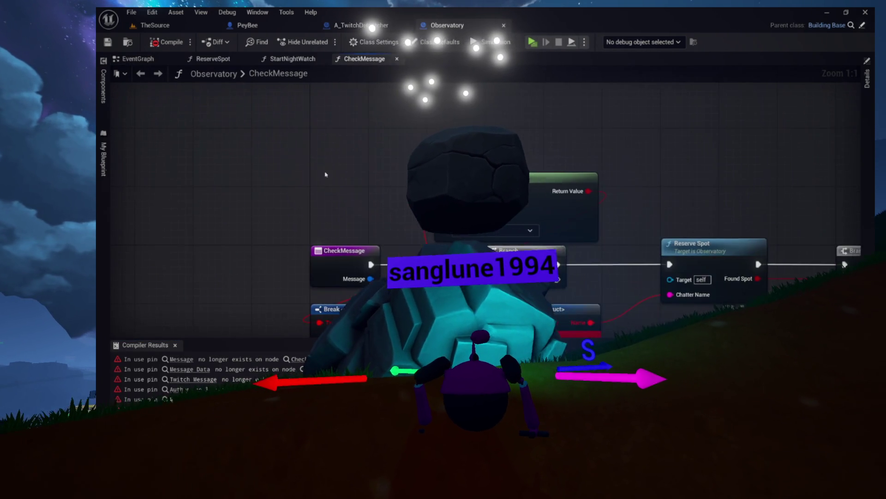
Step: Box-select and delete the two broken Break nodes in Observatory's CheckMessage function
{"action": "scroll", "coordinate": [319, 208], "scroll_direction": "down", "scroll_amount": 4}
{"action": "scroll", "coordinate": [325, 221], "scroll_direction": "up", "scroll_amount": 4}
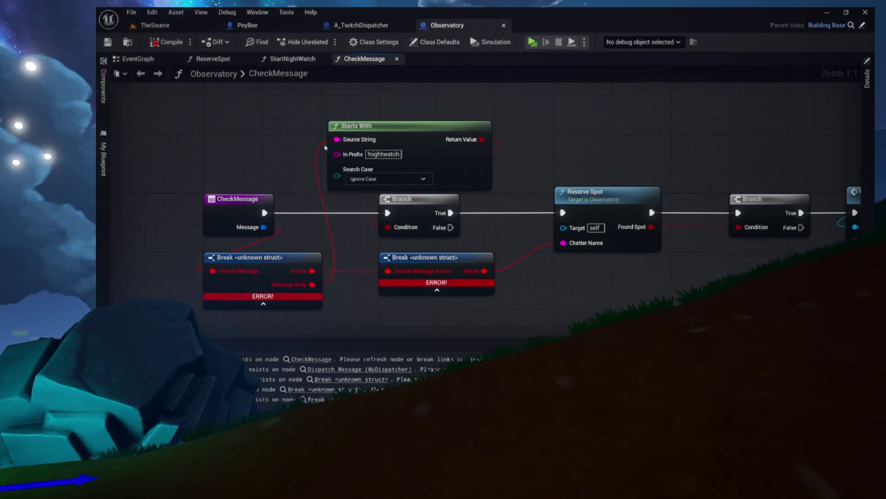
{"action": "left_click_drag", "start_coordinate": [199, 112], "coordinate": [515, 296]}
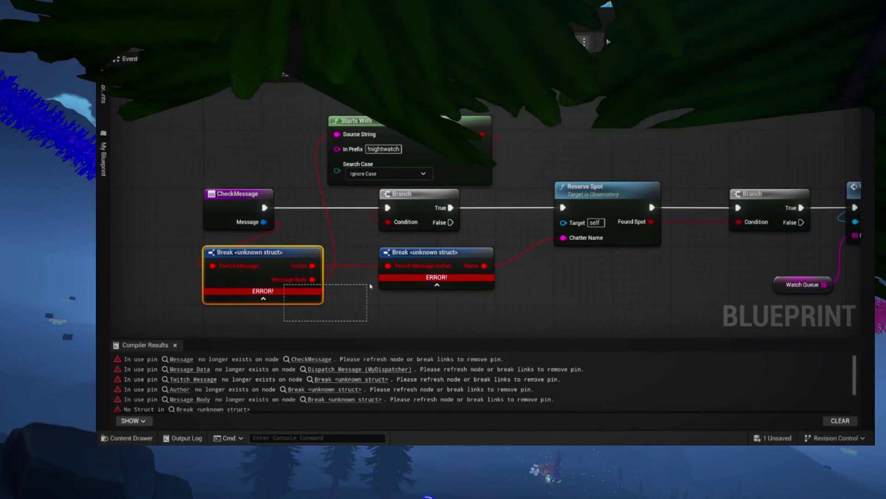
{"action": "key", "text": "Delete"}
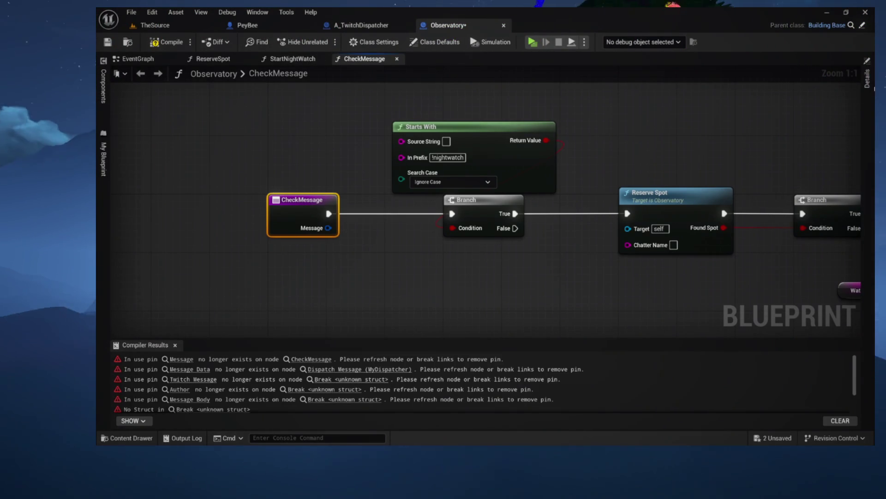
Step: Remove CheckMessage's Message input, recompile Observatory, and jump to the erroring Check Message node
{"action": "left_click", "coordinate": [872, 75]}
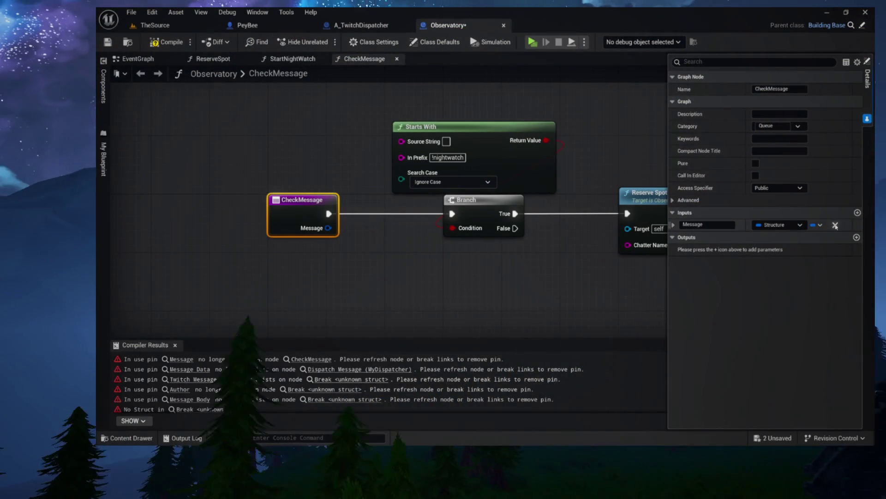
{"action": "left_click", "coordinate": [835, 225]}
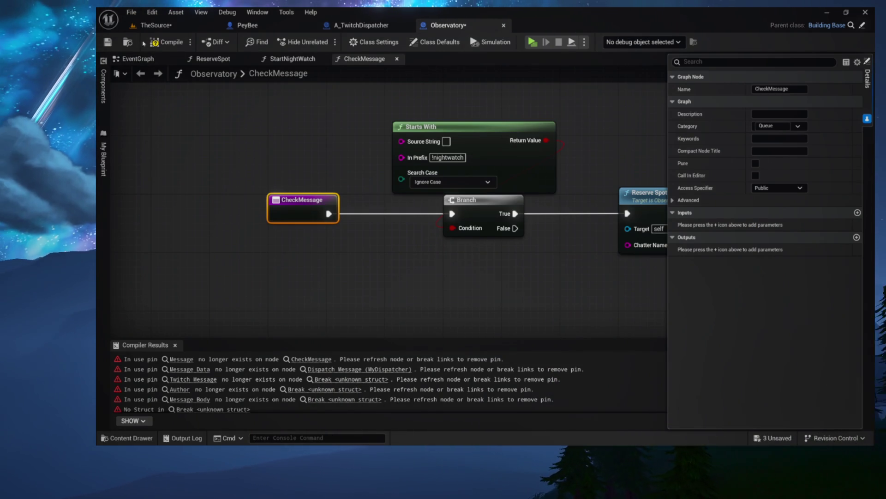
{"action": "left_click", "coordinate": [160, 44]}
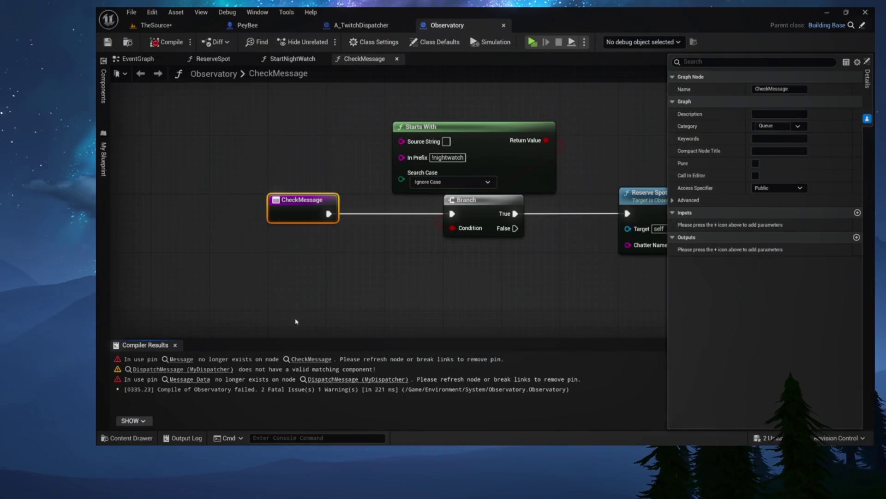
{"action": "left_click", "coordinate": [311, 358]}
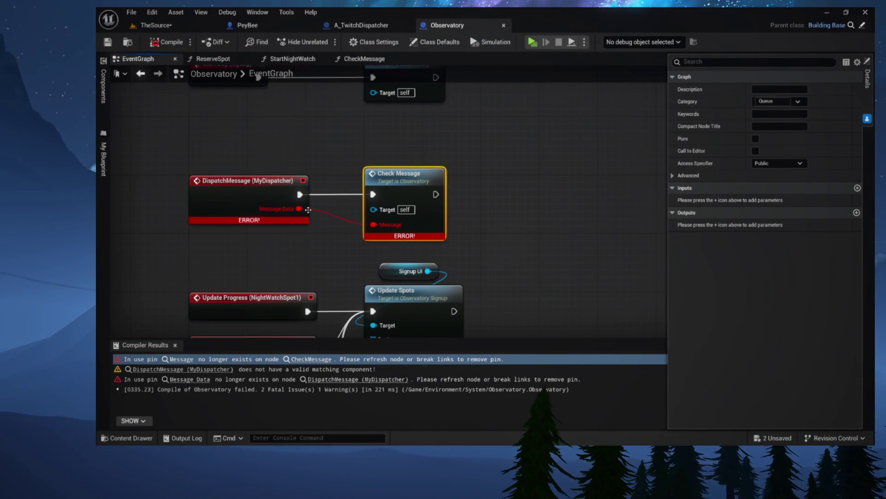
Step: Refresh the erroring Check Message node, then compile and save Observatory
{"action": "right_click", "coordinate": [307, 212]}
{"action": "left_click", "coordinate": [323, 221]}
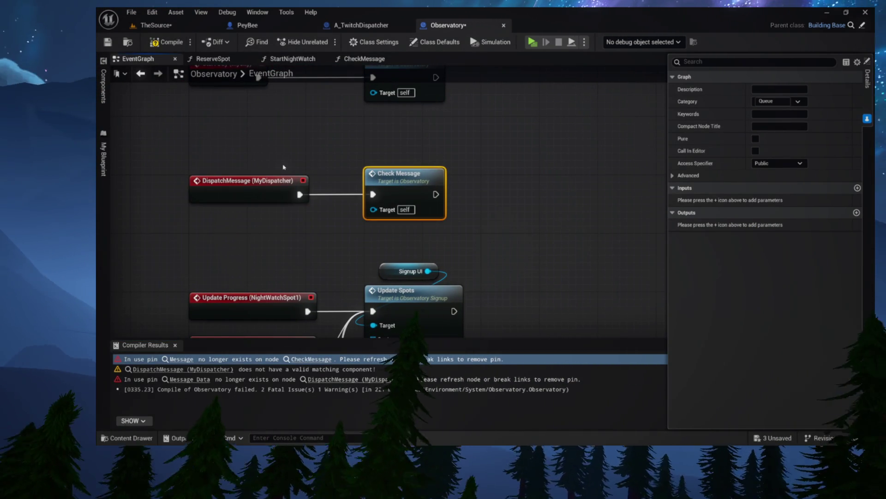
{"action": "left_click", "coordinate": [276, 196]}
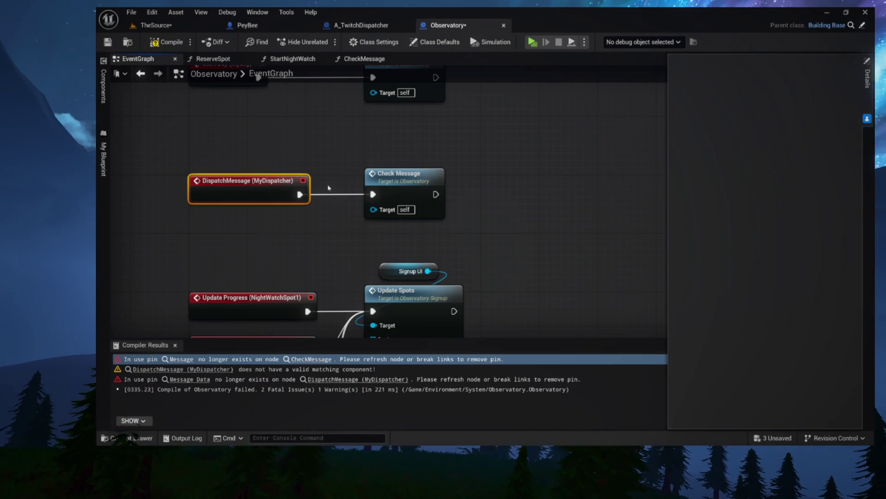
{"action": "left_click", "coordinate": [166, 41]}
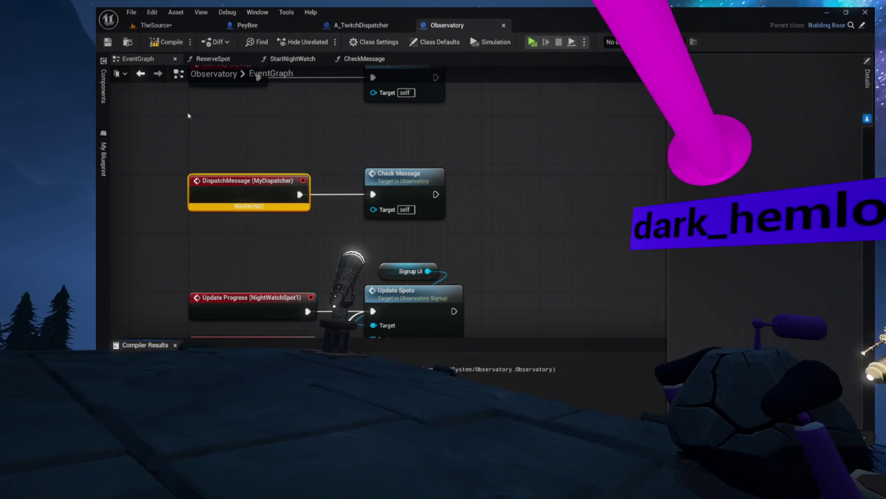
Step: Close Observatory's CheckMessage, StartNightWatch and ReserveSpot function graphs
{"action": "left_click_drag", "start_coordinate": [188, 107], "coordinate": [424, 117]}
{"action": "left_click_drag", "start_coordinate": [425, 196], "coordinate": [229, 196]}
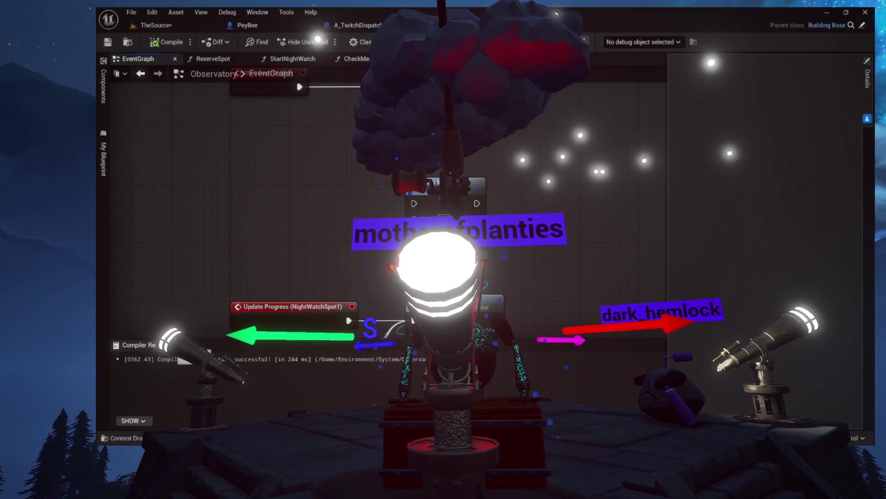
{"action": "double_click", "coordinate": [373, 199]}
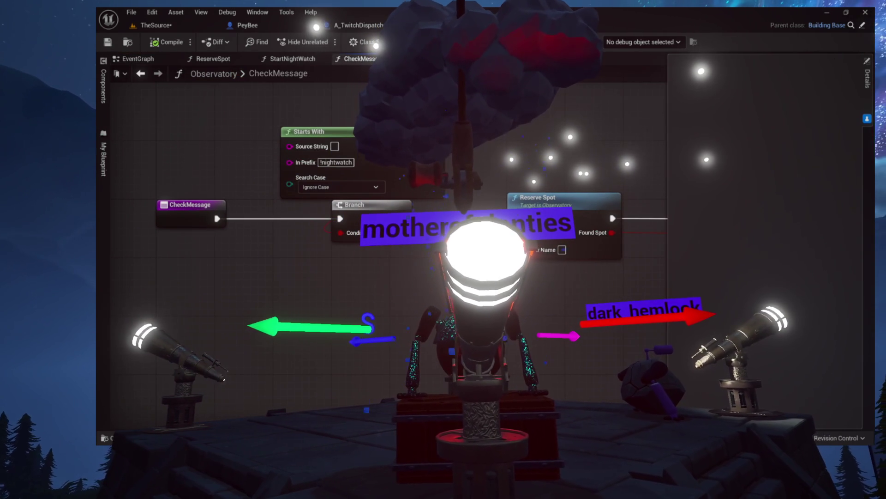
{"action": "left_click", "coordinate": [382, 59]}
{"action": "left_click", "coordinate": [324, 59]}
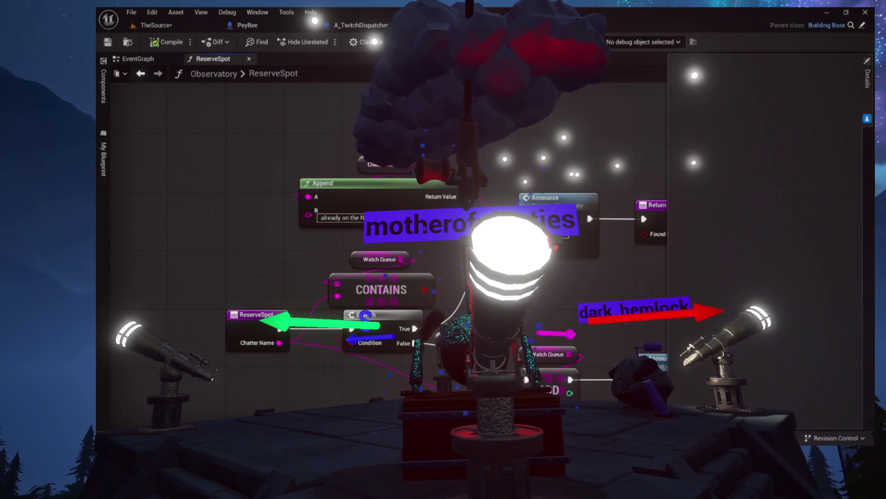
{"action": "left_click", "coordinate": [249, 58]}
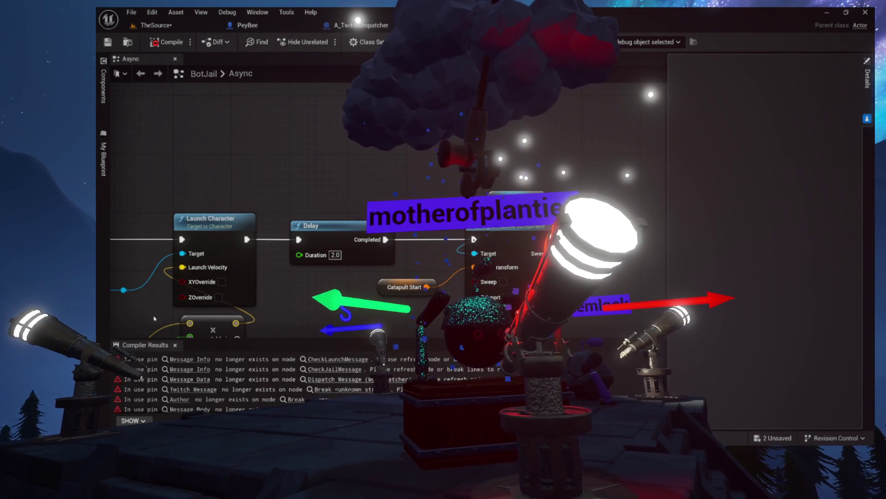
Step: Open CheckJailMessage from BotJail's first error, try deleting its two Break nodes and recompiling, then undo
{"action": "left_click", "coordinate": [180, 358]}
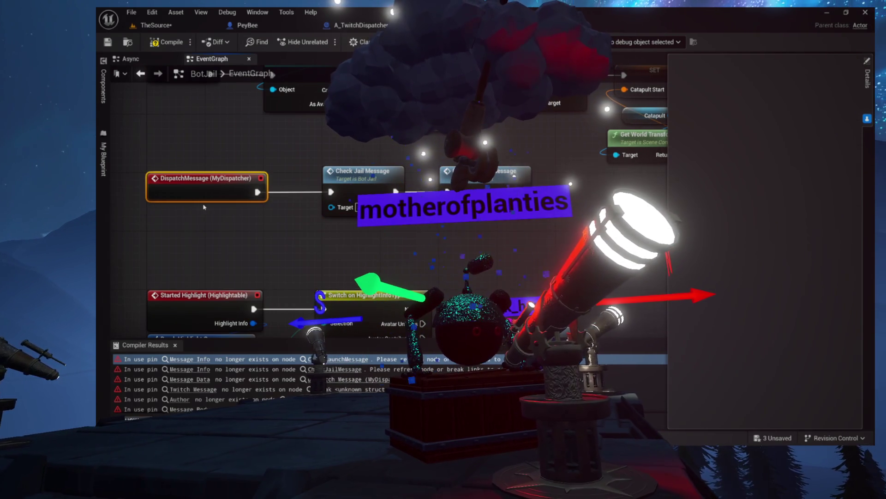
{"action": "left_click_drag", "start_coordinate": [232, 206], "coordinate": [235, 143]}
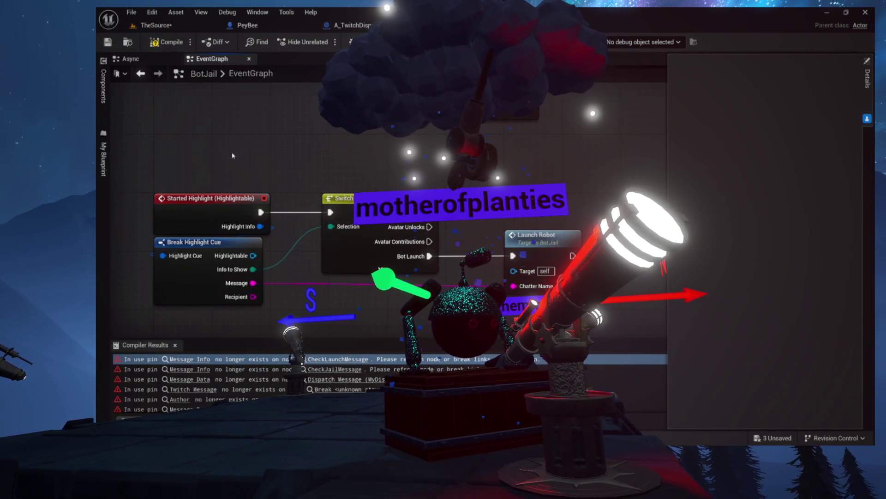
{"action": "scroll", "coordinate": [240, 300], "scroll_direction": "down", "scroll_amount": 8}
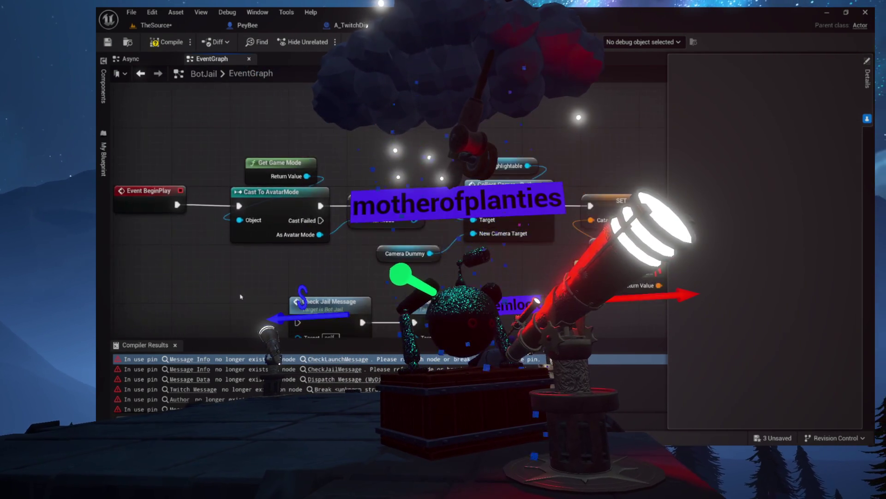
{"action": "mouse_move", "coordinate": [240, 300]}
{"action": "left_mouse_down"}
{"action": "mouse_move", "coordinate": [260, 207]}
{"action": "mouse_move", "coordinate": [285, 214]}
{"action": "left_mouse_up"}
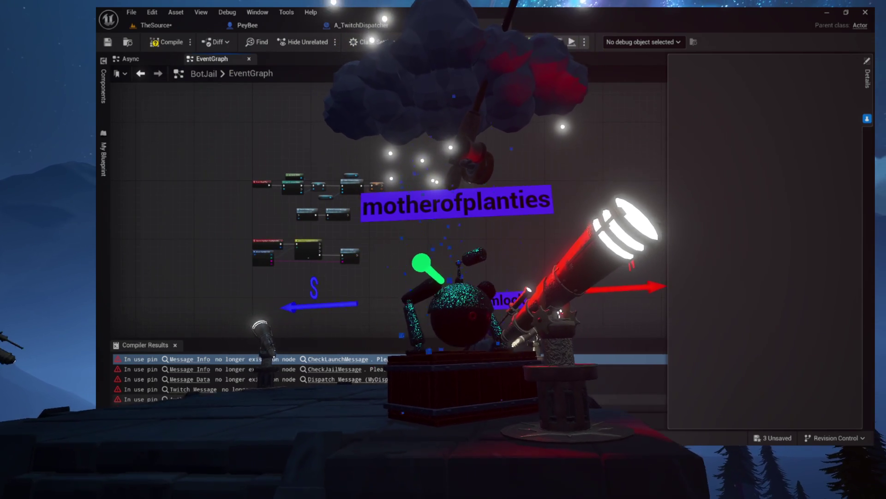
{"action": "left_click", "coordinate": [204, 371]}
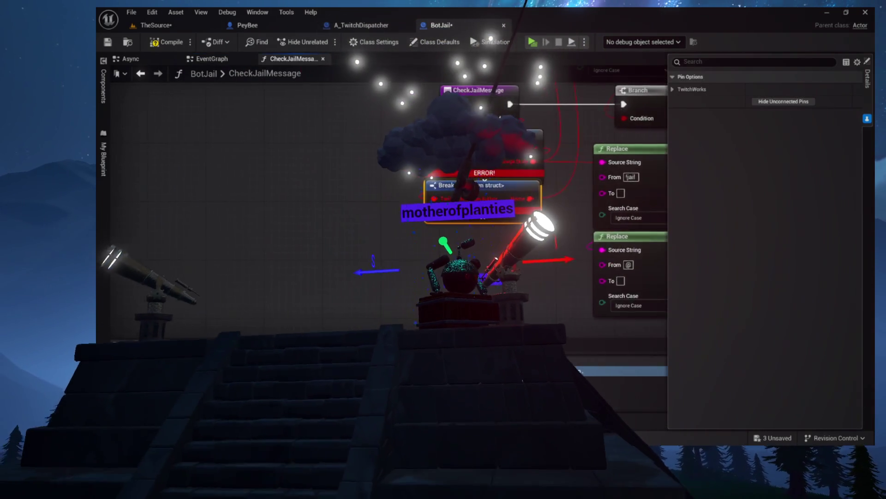
{"action": "scroll", "coordinate": [283, 267], "scroll_direction": "down", "scroll_amount": 4}
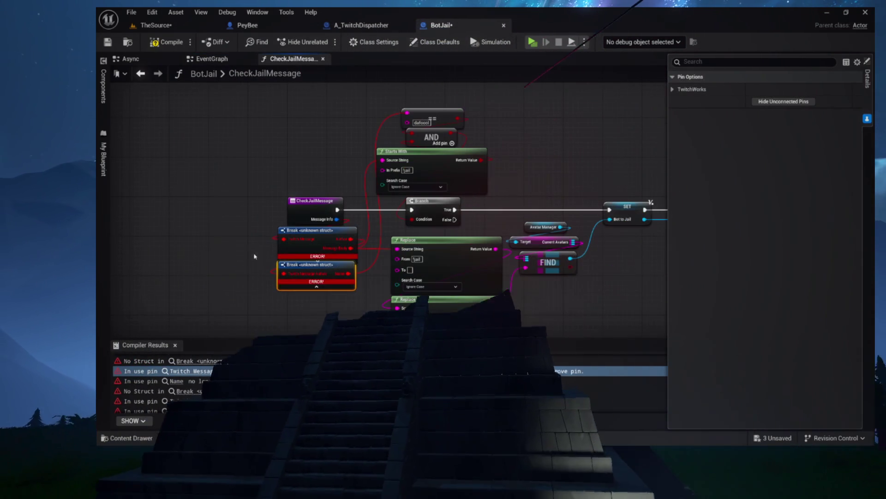
{"action": "key", "text": "Delete"}
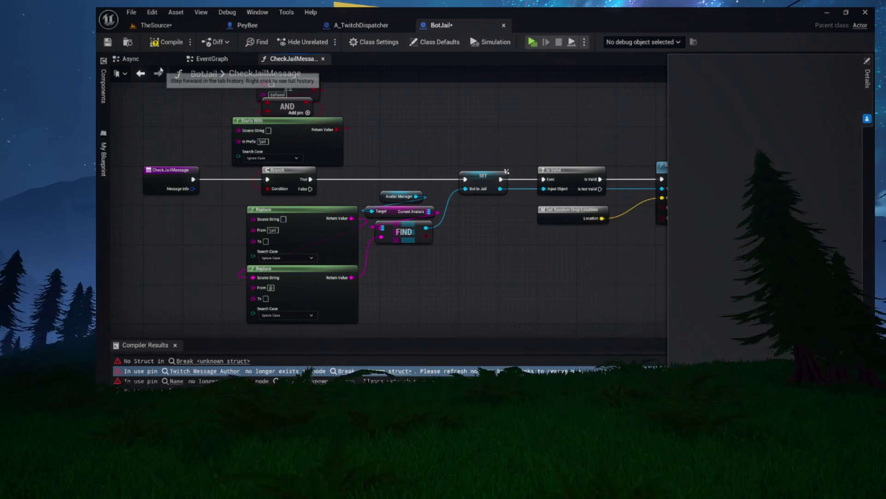
{"action": "left_click", "coordinate": [167, 42]}
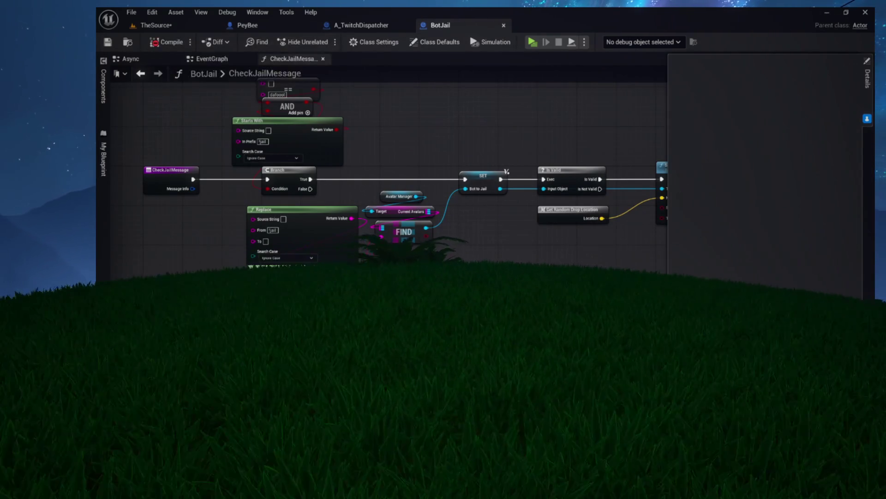
{"action": "key", "text": "ctrl+z"}
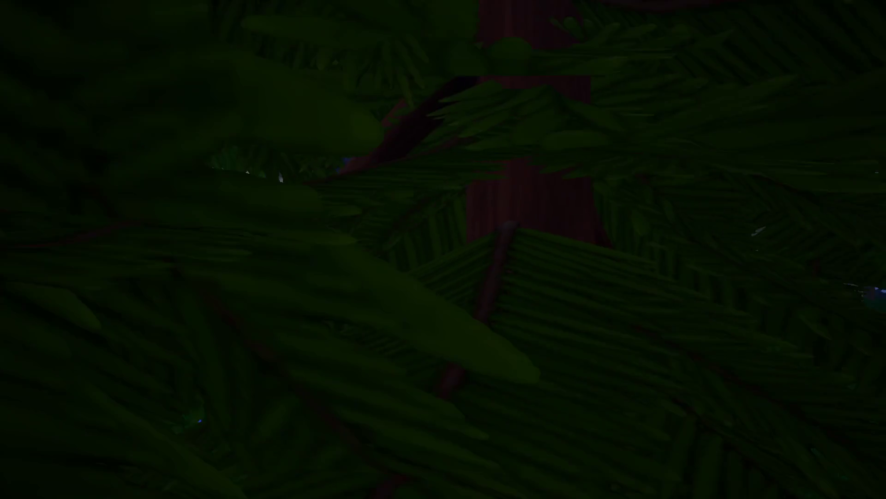
Step: Remove the MessageInfo input, recompile BotJail, and close the CheckLaunchMessage and CheckJailMessage graphs
{"action": "left_click", "coordinate": [338, 59]}
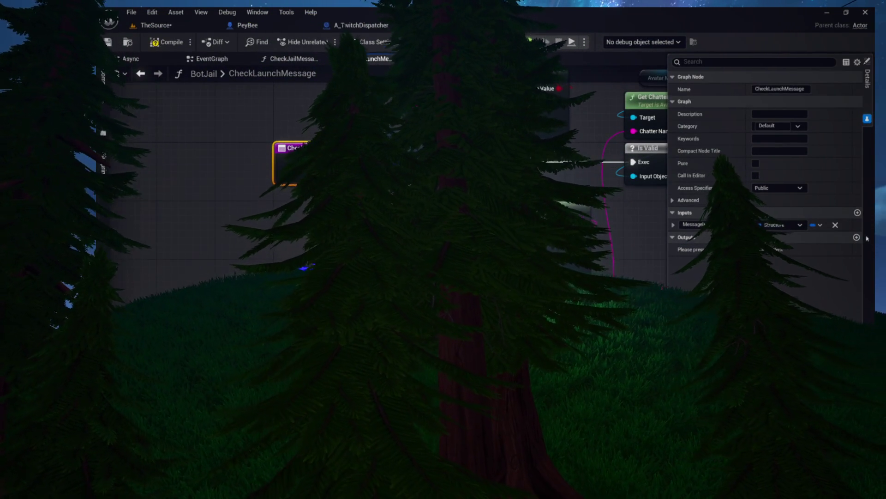
{"action": "left_click", "coordinate": [836, 225]}
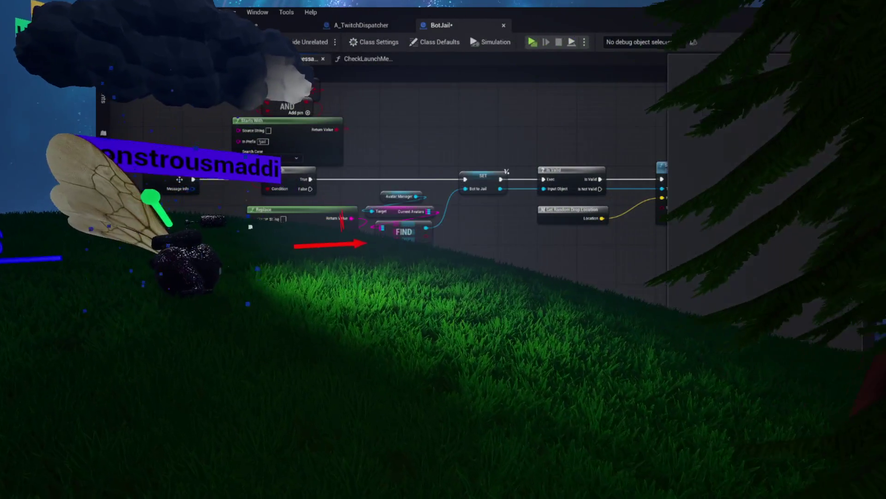
{"action": "left_click", "coordinate": [835, 225]}
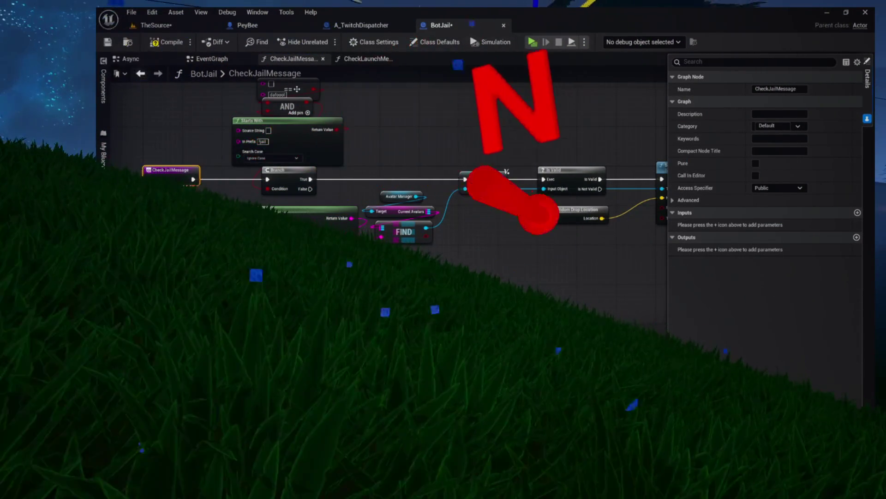
{"action": "left_click", "coordinate": [168, 42]}
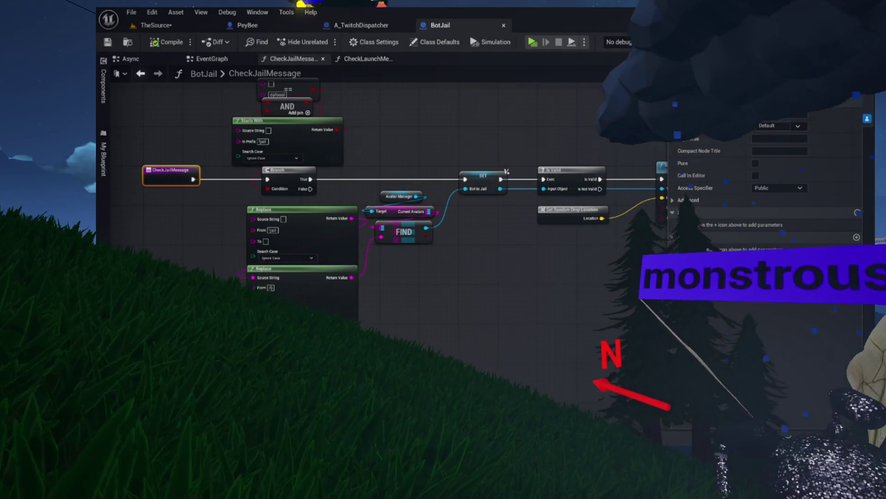
{"action": "left_click", "coordinate": [365, 58]}
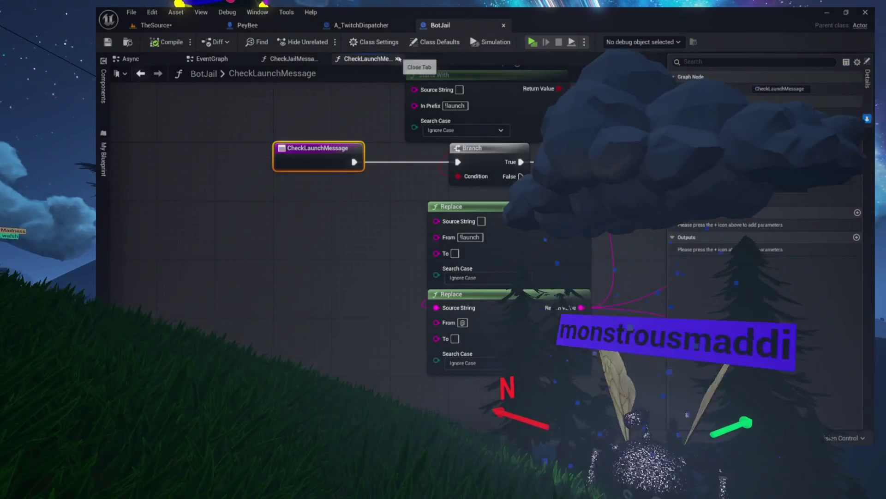
{"action": "left_click", "coordinate": [398, 58]}
{"action": "left_click", "coordinate": [323, 59]}
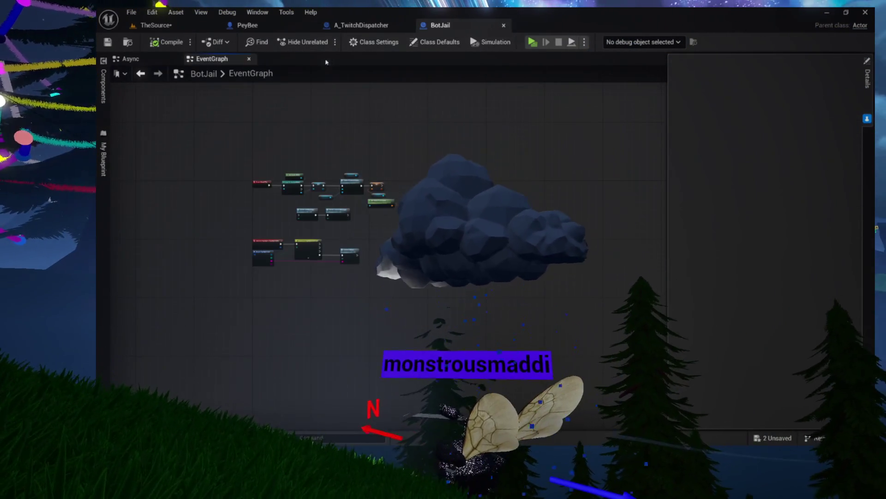
Step: Close BotJail, test-play, and dismiss the compilation errors warning
{"action": "left_click", "coordinate": [503, 26]}
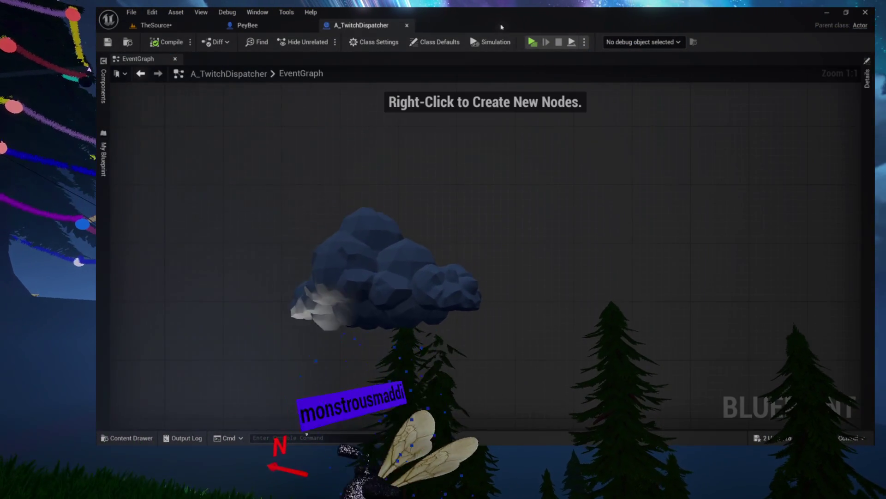
{"action": "left_click", "coordinate": [533, 42]}
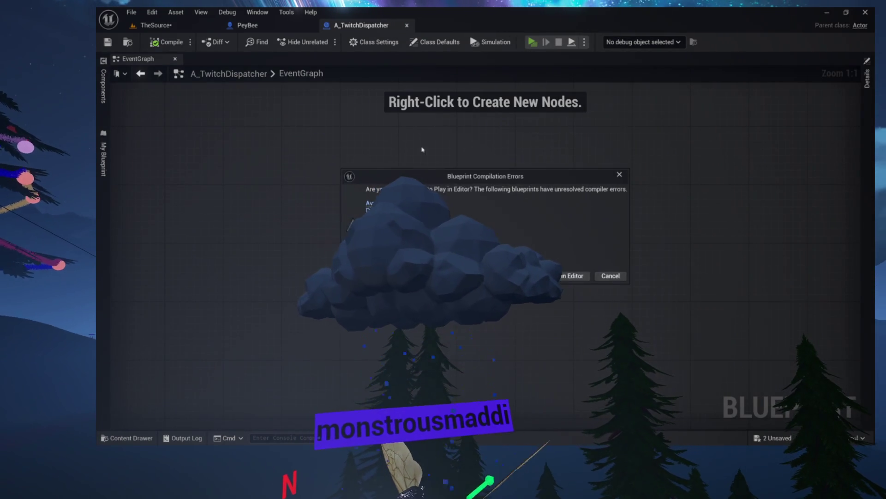
{"action": "key", "text": "Escape"}
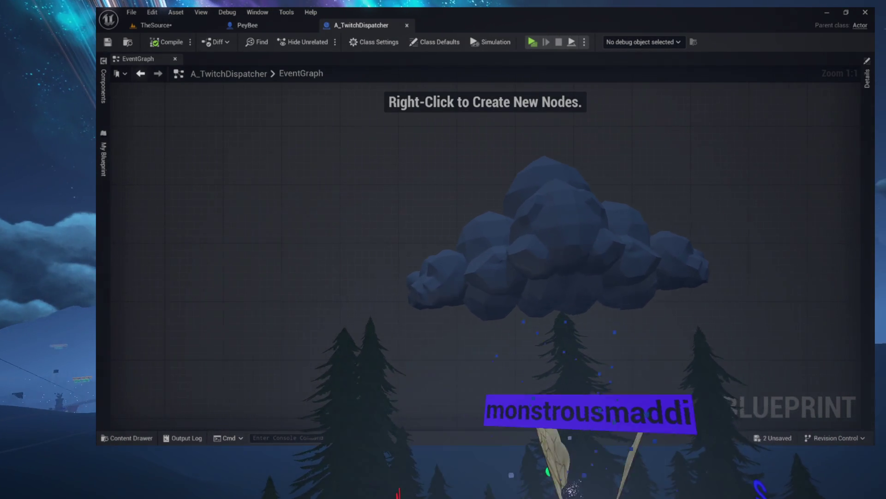
Step: Fix PeyBee's erroring Break node, recompile PeyBee, and close its editor
{"action": "left_click", "coordinate": [247, 25]}
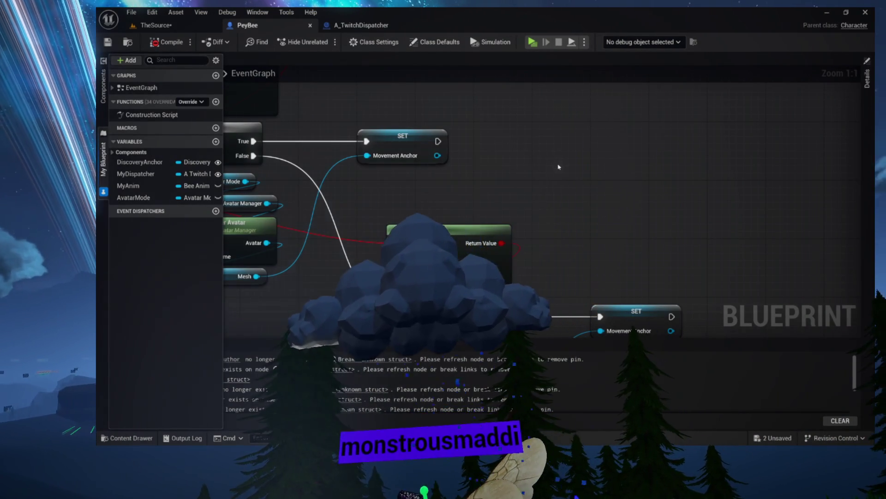
{"action": "left_click_drag", "start_coordinate": [559, 166], "coordinate": [630, 132]}
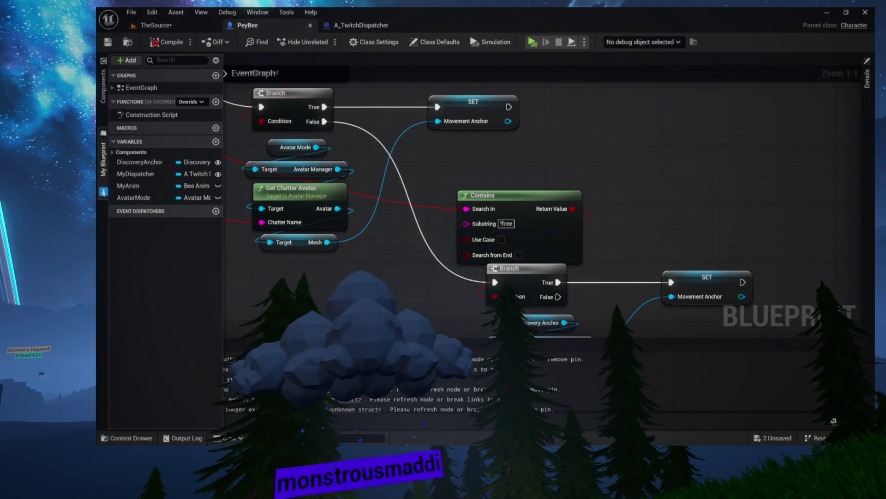
{"action": "mouse_move", "coordinate": [429, 246]}
{"action": "left_mouse_down"}
{"action": "mouse_move", "coordinate": [429, 265]}
{"action": "mouse_move", "coordinate": [546, 292]}
{"action": "left_mouse_up"}
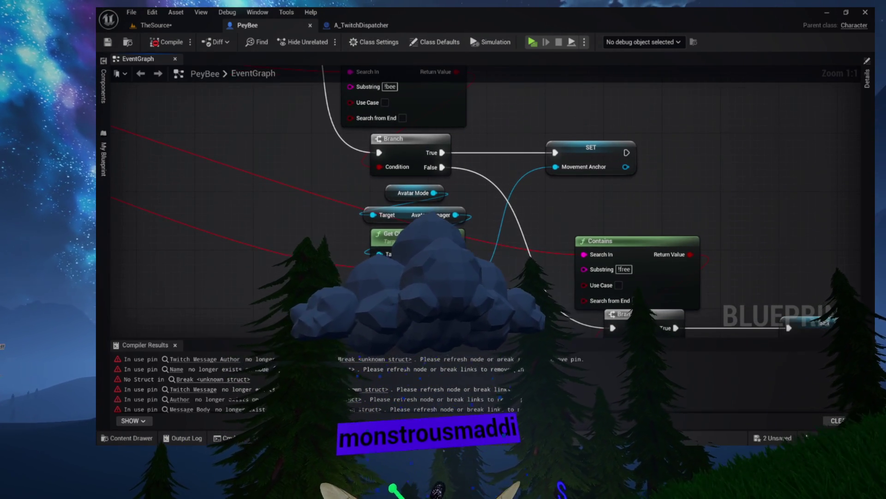
{"action": "left_click", "coordinate": [226, 359]}
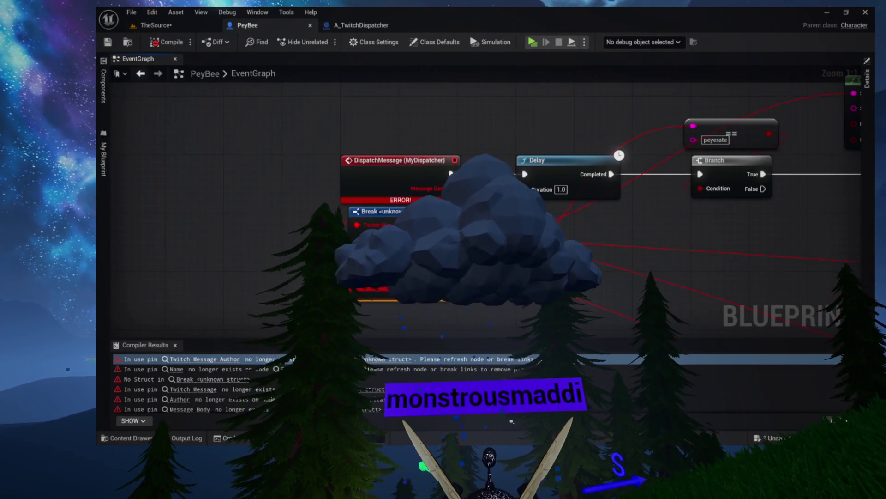
{"action": "mouse_move", "coordinate": [415, 221]}
{"action": "left_mouse_down"}
{"action": "mouse_move", "coordinate": [437, 289]}
{"action": "mouse_move", "coordinate": [365, 339]}
{"action": "left_mouse_up"}
{"action": "mouse_move", "coordinate": [353, 172]}
{"action": "left_mouse_down"}
{"action": "mouse_move", "coordinate": [346, 259]}
{"action": "mouse_move", "coordinate": [345, 216]}
{"action": "left_mouse_up"}
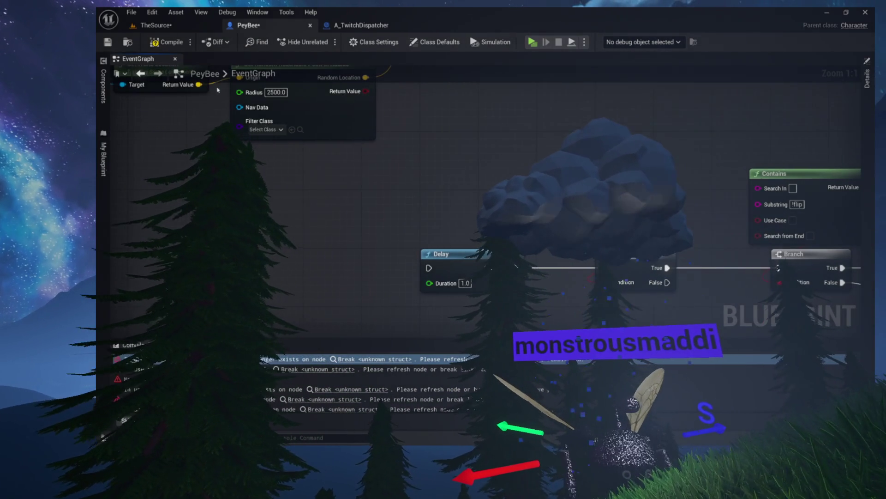
{"action": "left_click", "coordinate": [167, 42]}
{"action": "mouse_move", "coordinate": [230, 141]}
{"action": "left_mouse_down"}
{"action": "mouse_move", "coordinate": [271, 299]}
{"action": "mouse_move", "coordinate": [272, 255]}
{"action": "mouse_move", "coordinate": [261, 258]}
{"action": "left_mouse_up"}
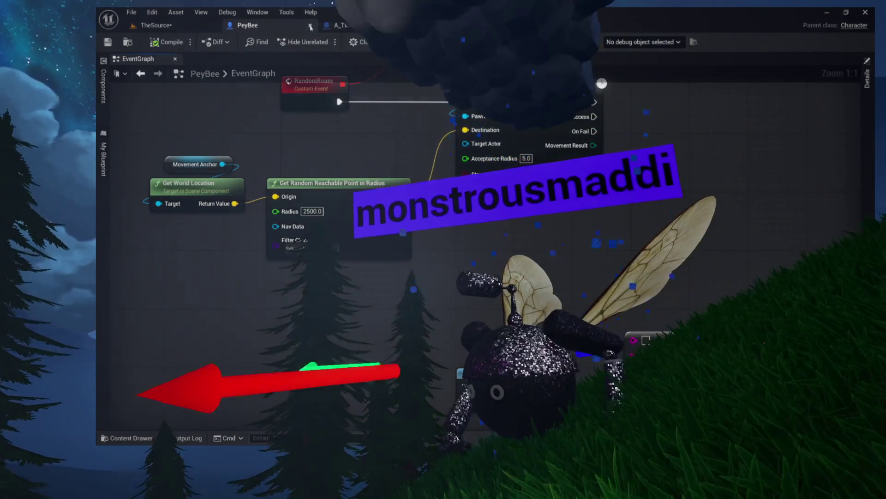
{"action": "left_click", "coordinate": [310, 27]}
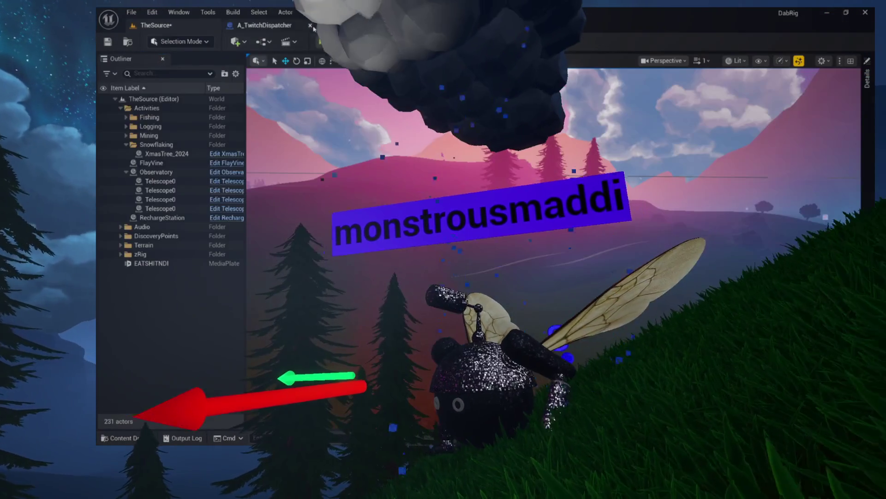
Step: Test-play with Alt+P, dismiss the errors, close BlowUpChatter, and delete BP_Spline_Tool_01's DispatchMessage node
{"action": "key", "text": "alt+p"}
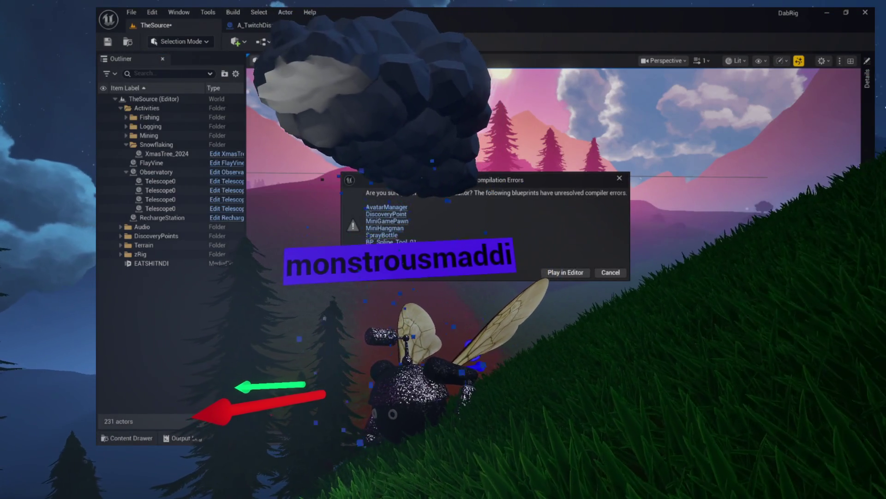
{"action": "key", "text": "Escape"}
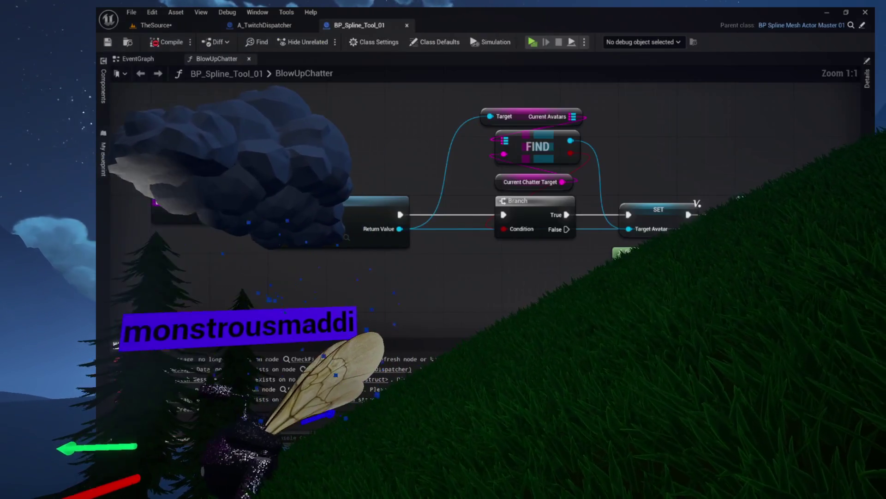
{"action": "mouse_move", "coordinate": [404, 259]}
{"action": "left_mouse_down"}
{"action": "mouse_move", "coordinate": [311, 231]}
{"action": "mouse_move", "coordinate": [420, 203]}
{"action": "mouse_move", "coordinate": [335, 201]}
{"action": "left_mouse_up"}
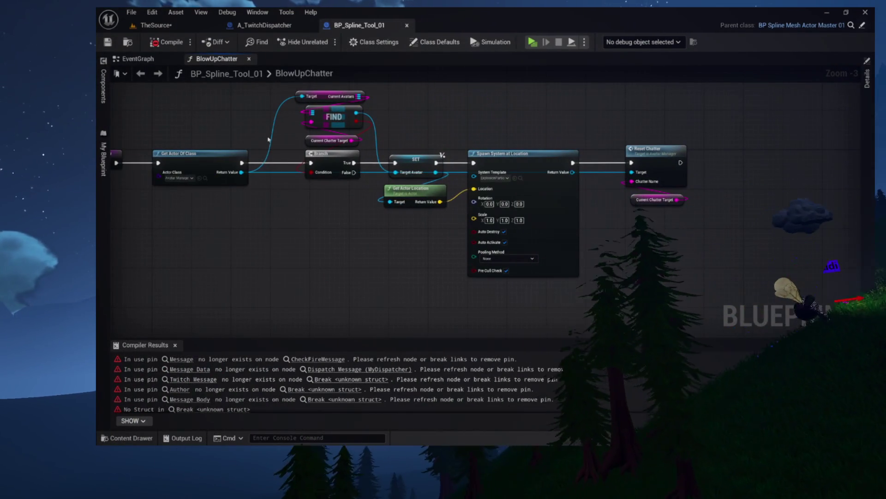
{"action": "left_click", "coordinate": [250, 60]}
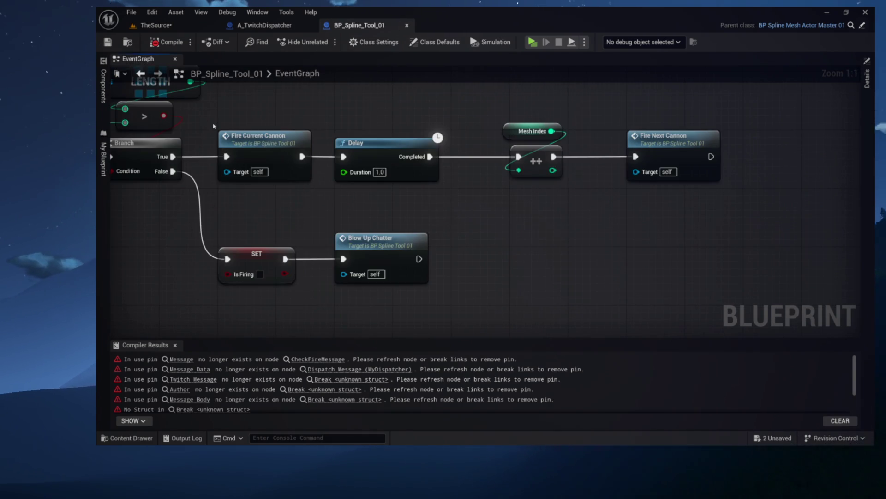
{"action": "scroll", "coordinate": [286, 160], "scroll_direction": "down", "scroll_amount": 2}
{"action": "scroll", "coordinate": [360, 284], "scroll_direction": "up", "scroll_amount": 6}
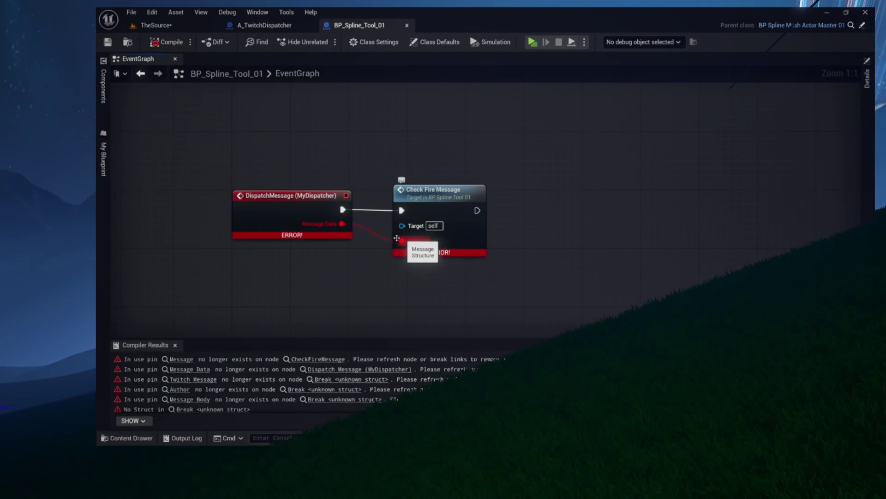
{"action": "key", "text": "Delete"}
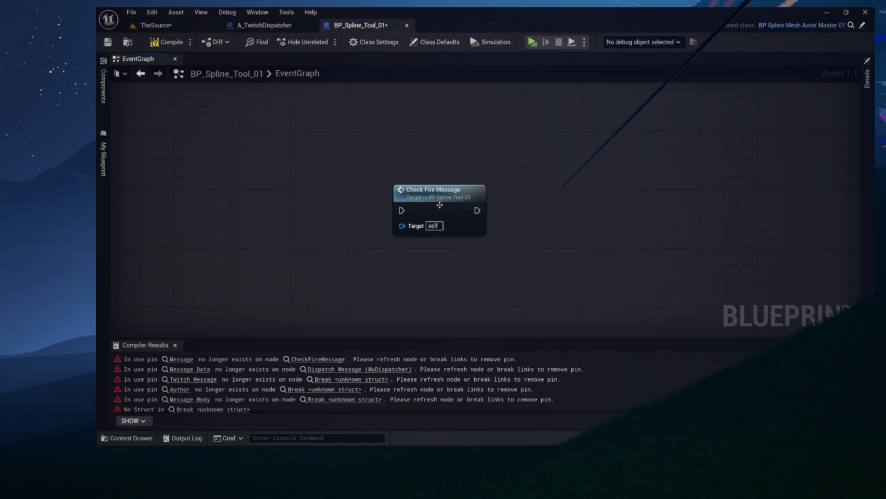
Step: Delete CheckFireMessage's two broken Break nodes, recompile BP_Spline_Tool_01, and close its graphs
{"action": "double_click", "coordinate": [439, 205]}
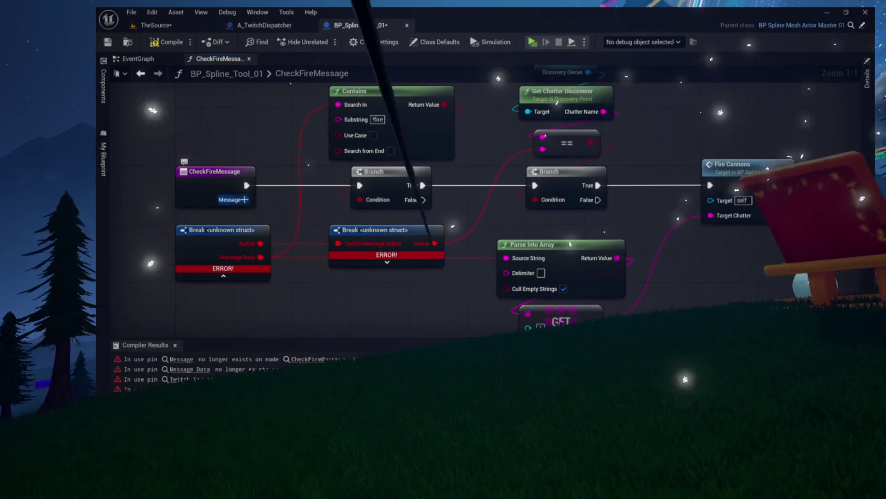
{"action": "left_click", "coordinate": [244, 199]}
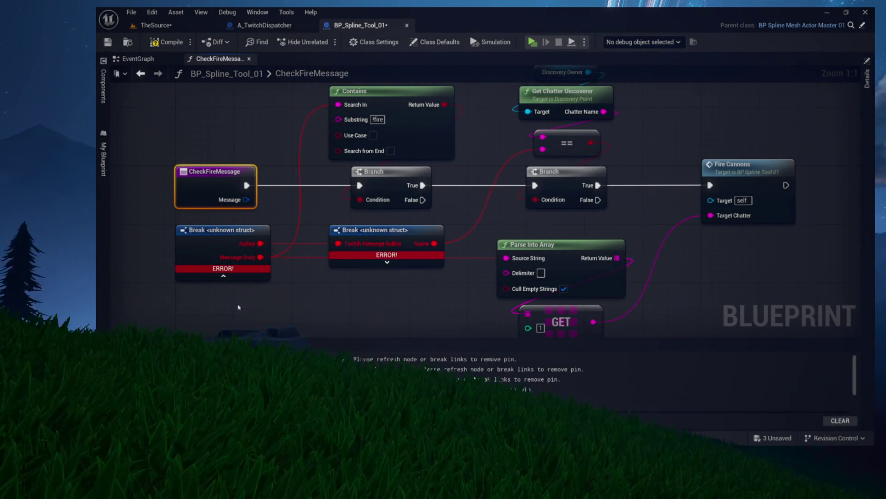
{"action": "left_click_drag", "start_coordinate": [246, 304], "coordinate": [393, 240]}
{"action": "key", "text": "Delete"}
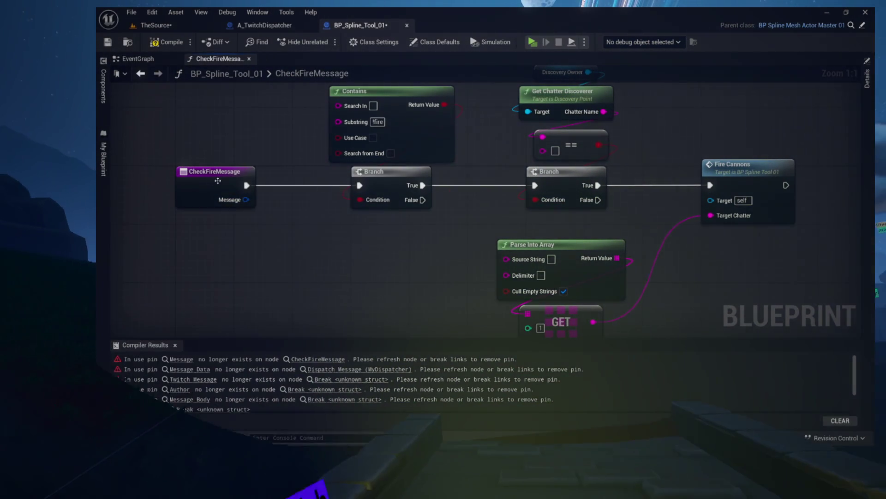
{"action": "left_click", "coordinate": [217, 181]}
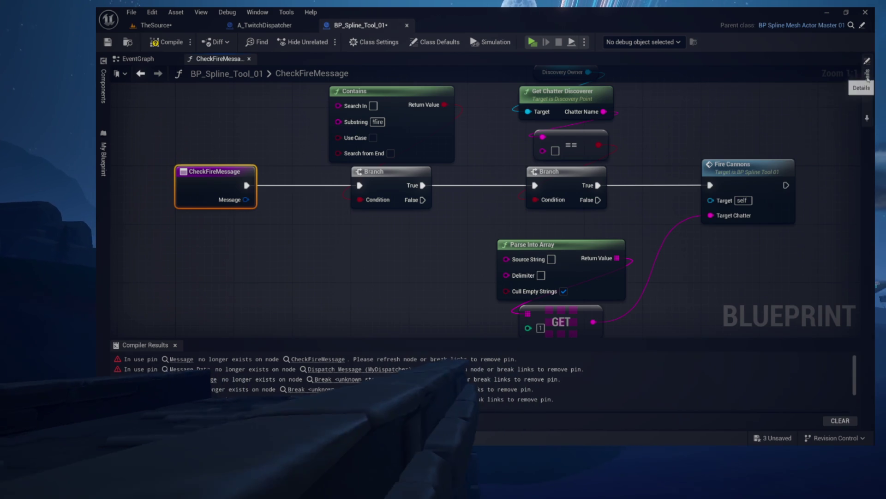
{"action": "left_click", "coordinate": [868, 78]}
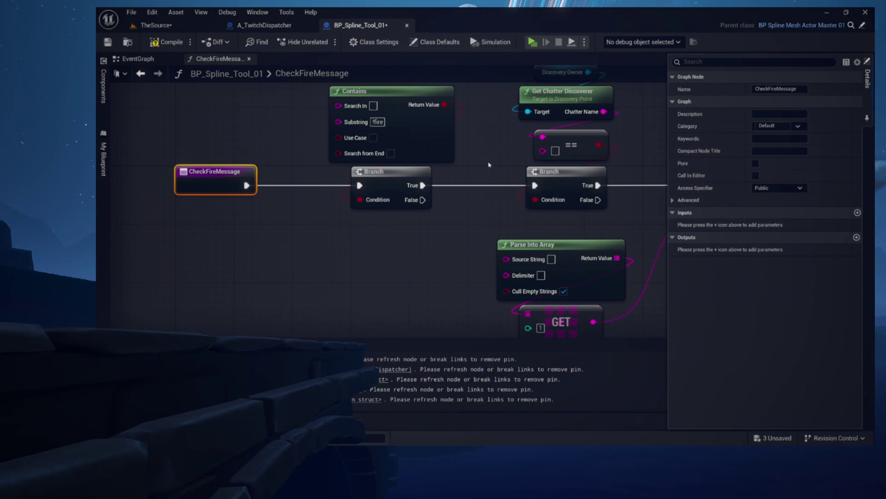
{"action": "left_click", "coordinate": [162, 45]}
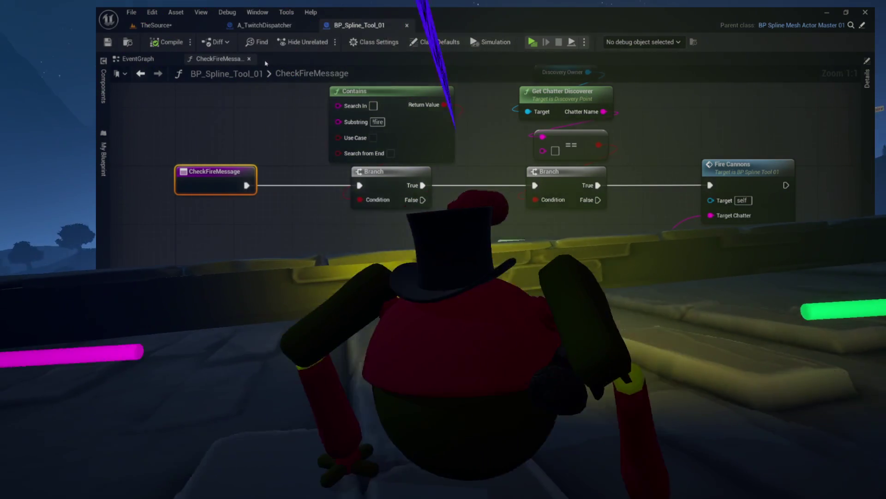
{"action": "left_click", "coordinate": [251, 61]}
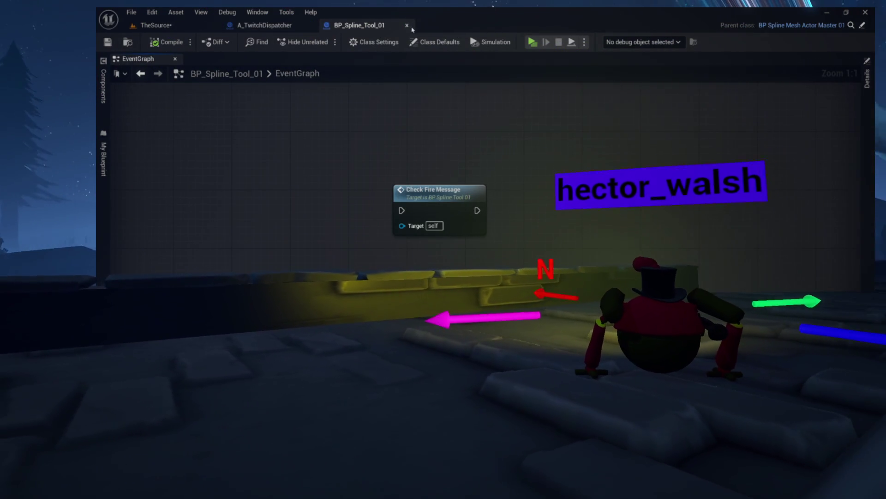
{"action": "left_click", "coordinate": [407, 26]}
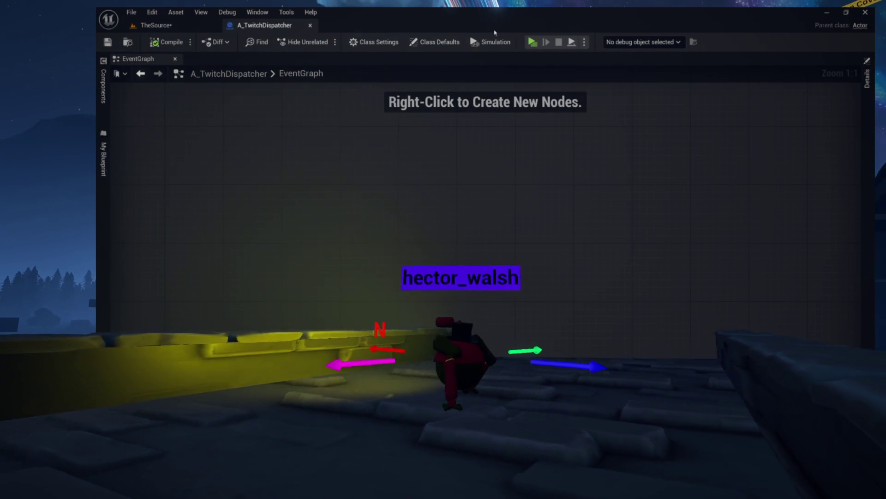
Step: Test-play to find the errors, then delete SprayBottle's broken Break nodes in OnTwitchMessage
{"action": "left_click", "coordinate": [535, 42]}
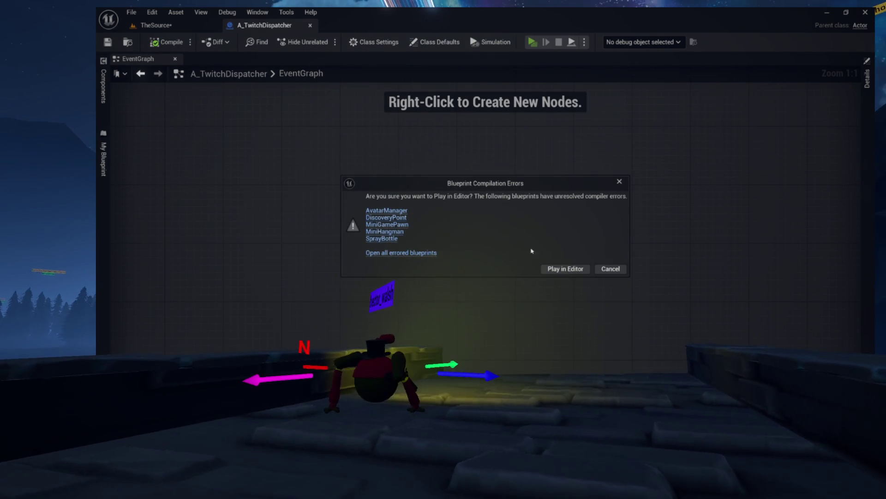
{"action": "left_click", "coordinate": [612, 269]}
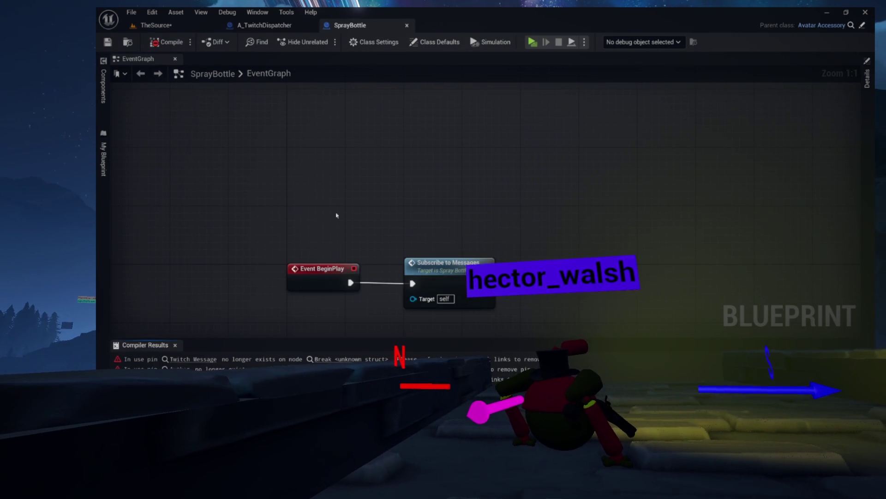
{"action": "left_click_drag", "start_coordinate": [351, 214], "coordinate": [342, 153]}
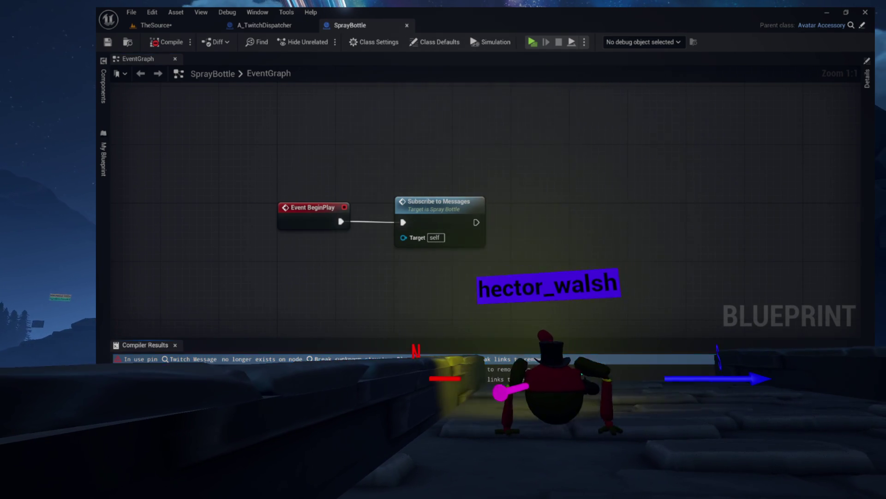
{"action": "left_click", "coordinate": [333, 359]}
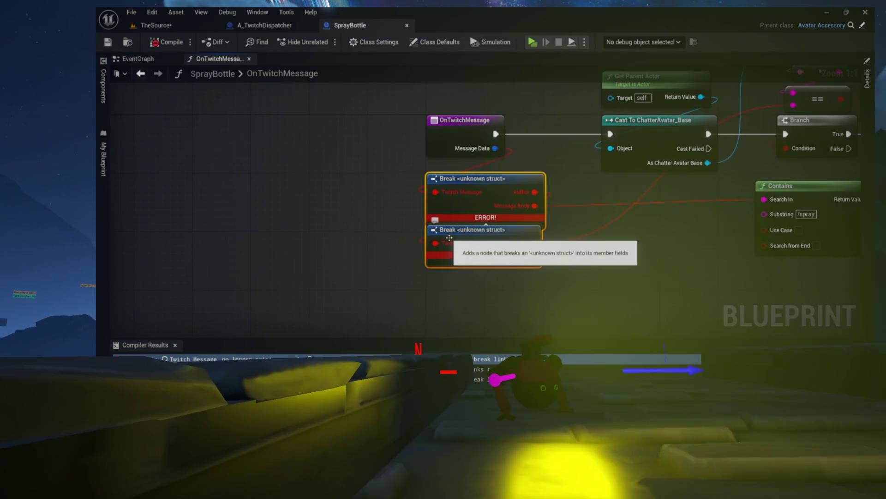
{"action": "key", "text": "Delete"}
{"action": "left_click_drag", "start_coordinate": [564, 226], "coordinate": [421, 253]}
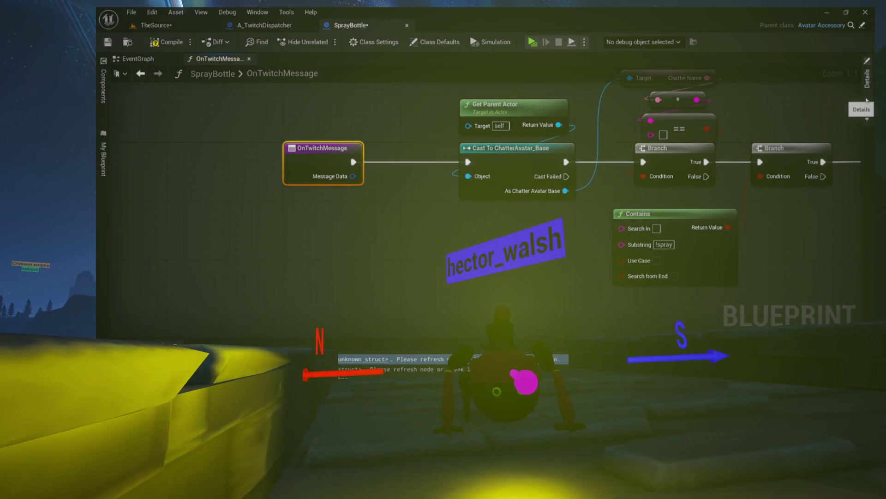
Step: Remove the MessageData input from the OnTwitchMessage function
{"action": "left_click", "coordinate": [866, 79]}
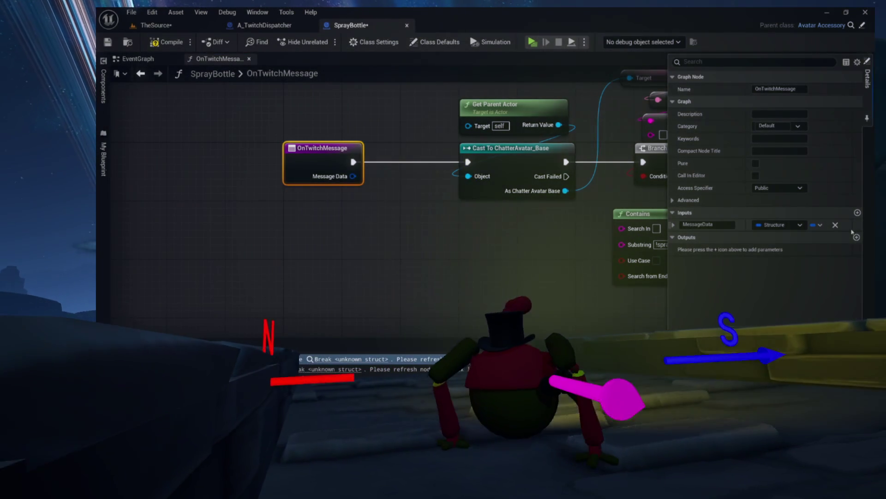
{"action": "left_click", "coordinate": [835, 226]}
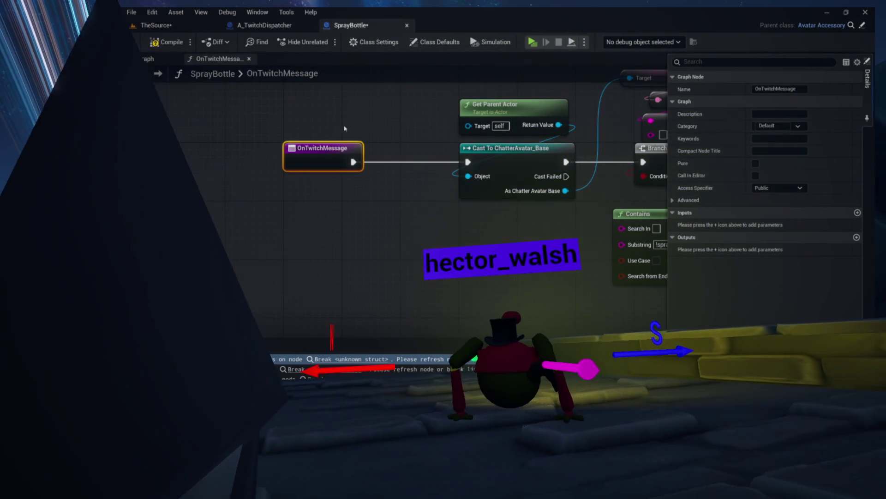
{"action": "left_click", "coordinate": [867, 79]}
{"action": "left_click_drag", "start_coordinate": [470, 203], "coordinate": [401, 203]}
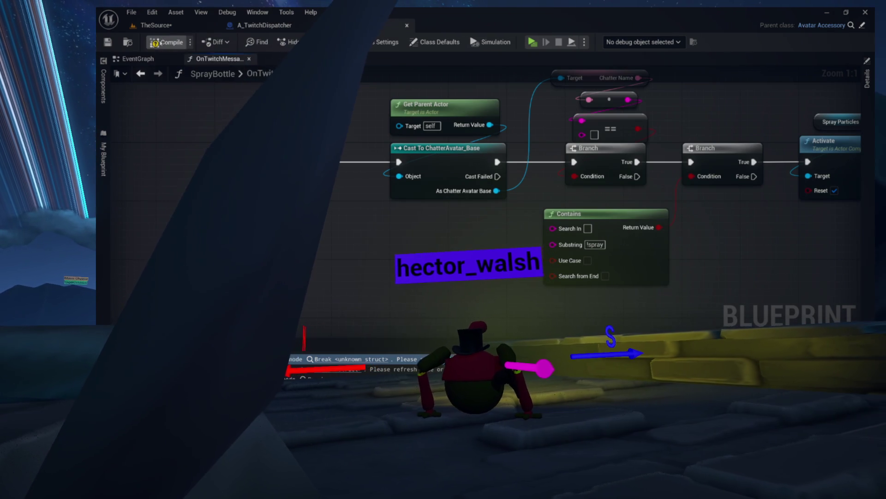
{"action": "mouse_move", "coordinate": [373, 112]}
{"action": "left_mouse_down"}
{"action": "mouse_move", "coordinate": [209, 168]}
{"action": "mouse_move", "coordinate": [108, 177]}
{"action": "left_mouse_up"}
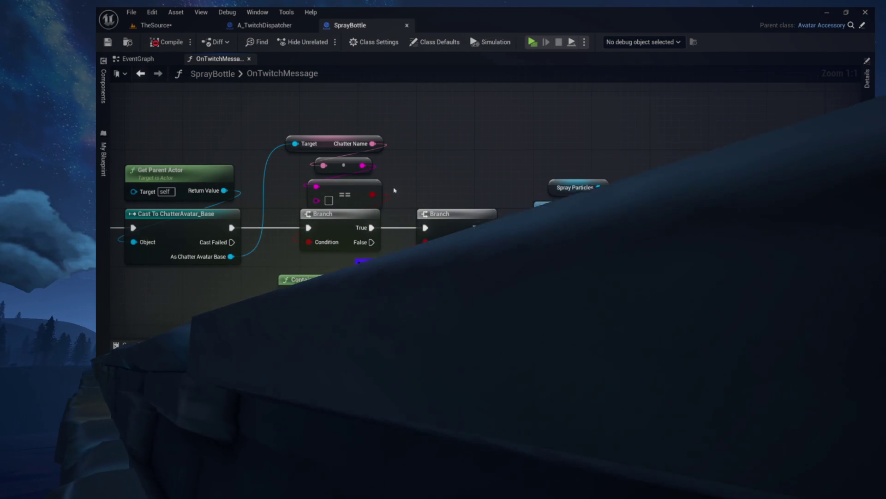
Step: Delete the broken Create Event and Bind Event to DispatchMessage nodes in SubscribeToMessages
{"action": "double_click", "coordinate": [468, 156]}
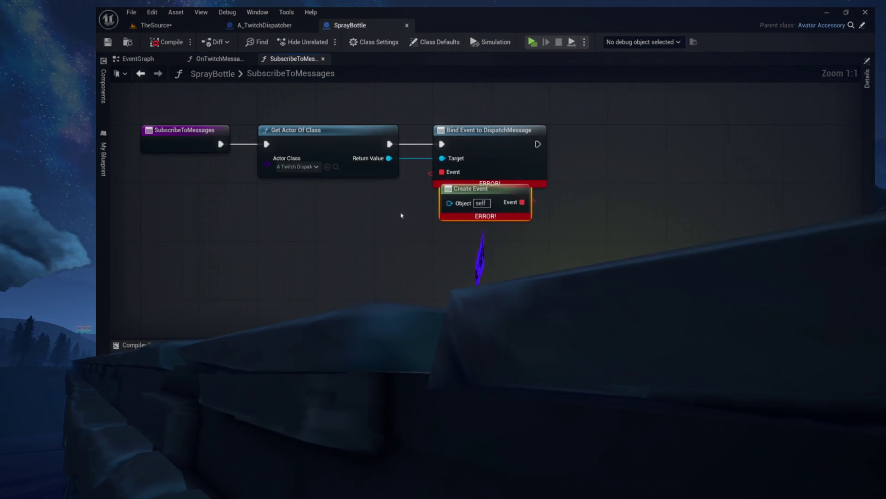
{"action": "key", "text": "Delete"}
{"action": "left_click_drag", "start_coordinate": [558, 136], "coordinate": [479, 165]}
{"action": "key", "text": "Delete"}
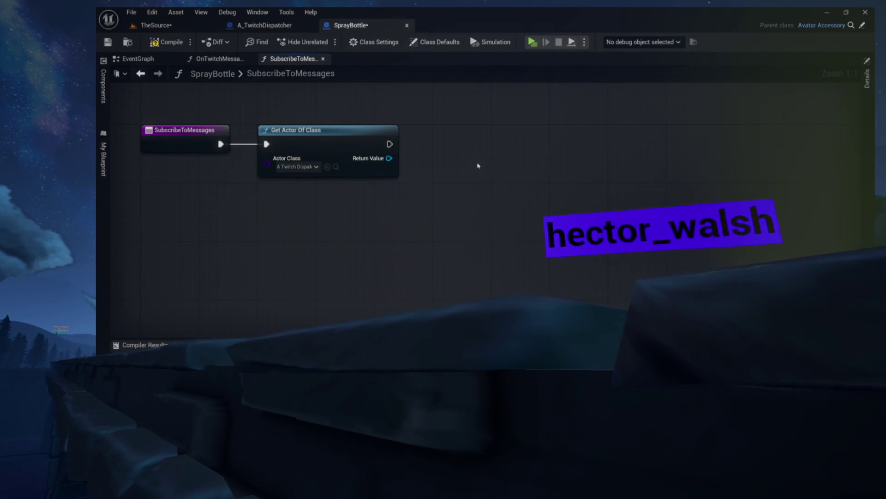
Step: Compile and save SprayBottle, then close its graphs and the blueprint
{"action": "left_click", "coordinate": [166, 42]}
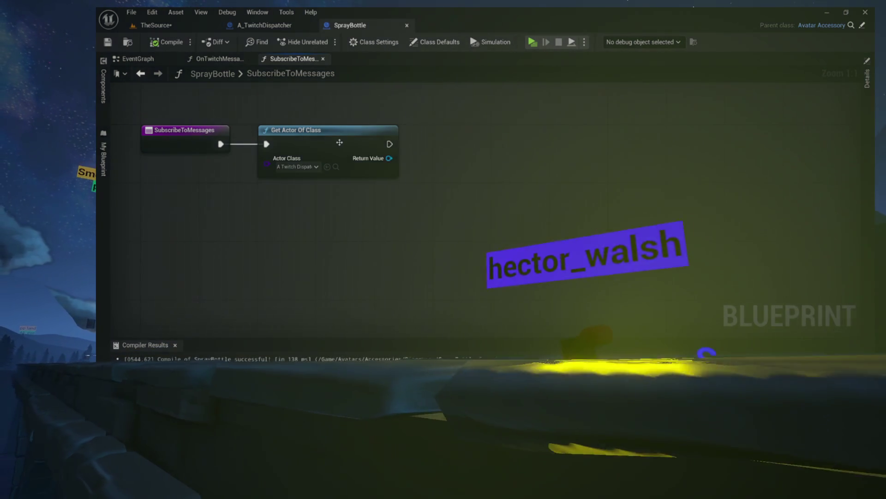
{"action": "left_click", "coordinate": [323, 58]}
{"action": "left_click", "coordinate": [249, 59]}
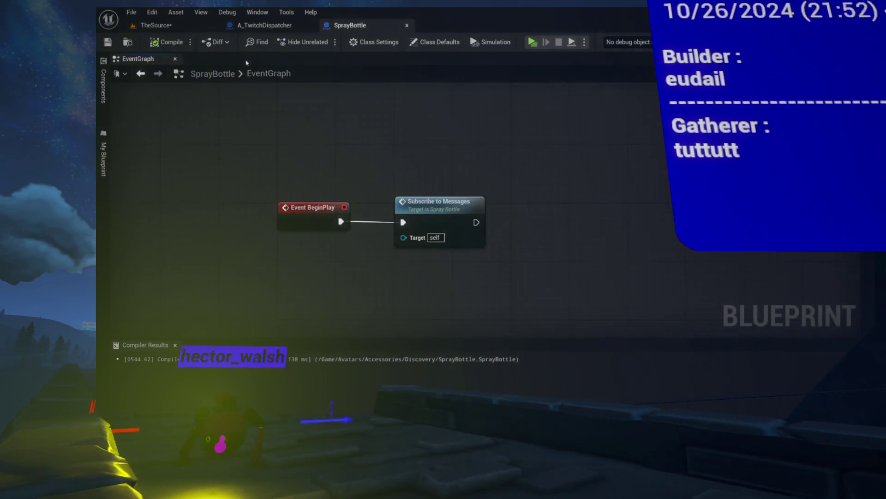
{"action": "left_click", "coordinate": [406, 25]}
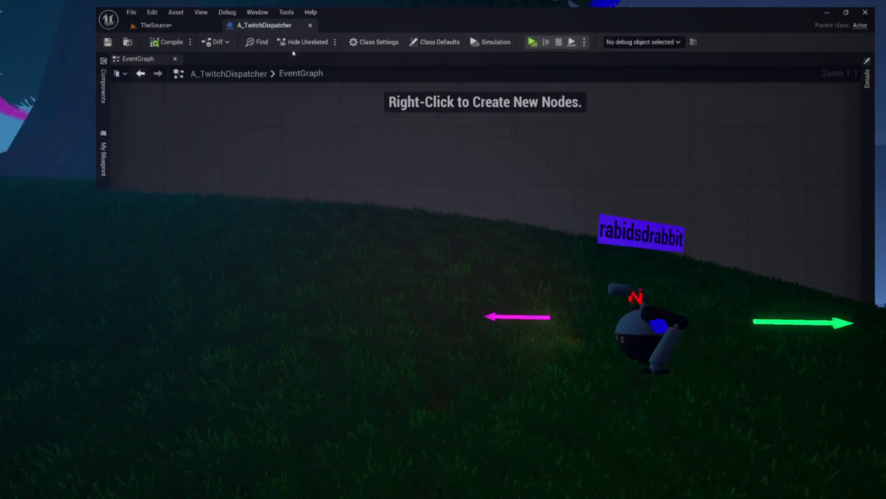
Step: Start Play and open MiniHangman from the Blueprint Compilation Errors dialog
{"action": "left_click", "coordinate": [532, 42]}
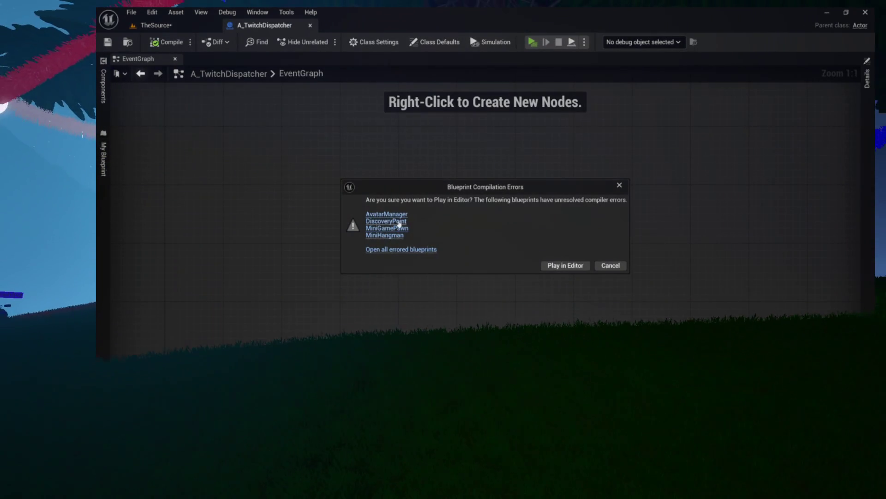
{"action": "left_click", "coordinate": [610, 265]}
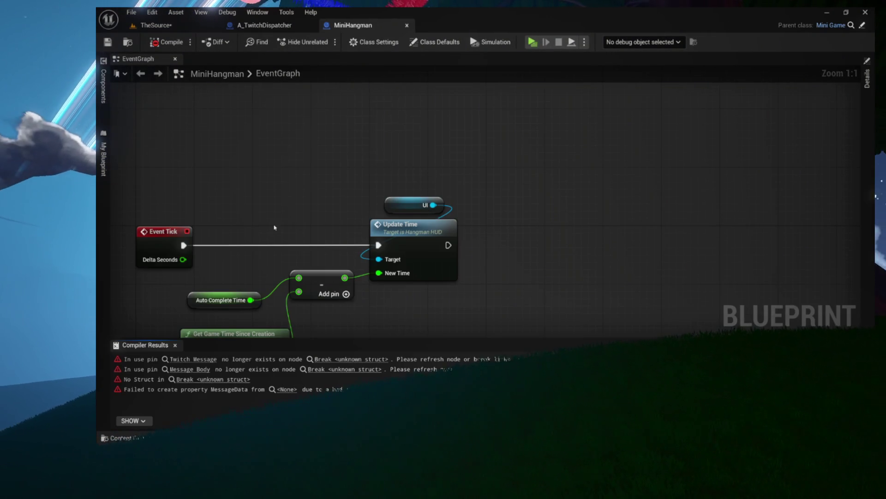
Step: Delete MiniHangman's broken Break, Bind Event and Create Event nodes, recompiling until clean
{"action": "left_click", "coordinate": [187, 359]}
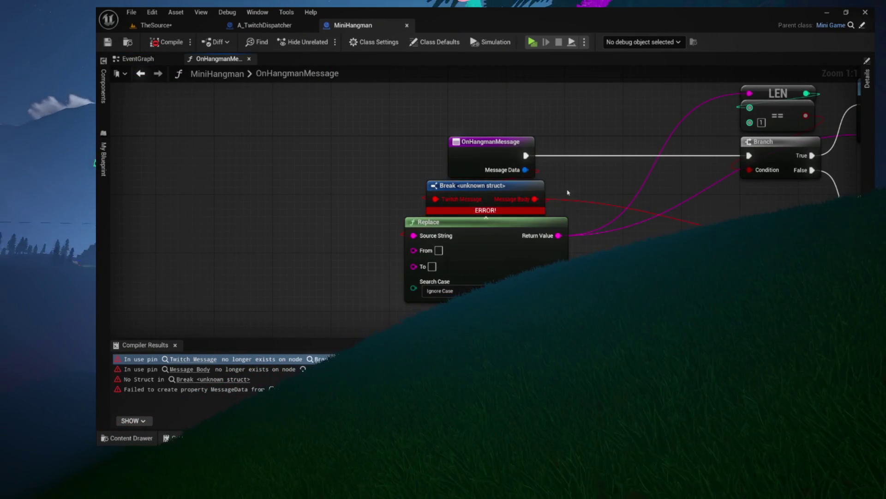
{"action": "key", "text": "Delete"}
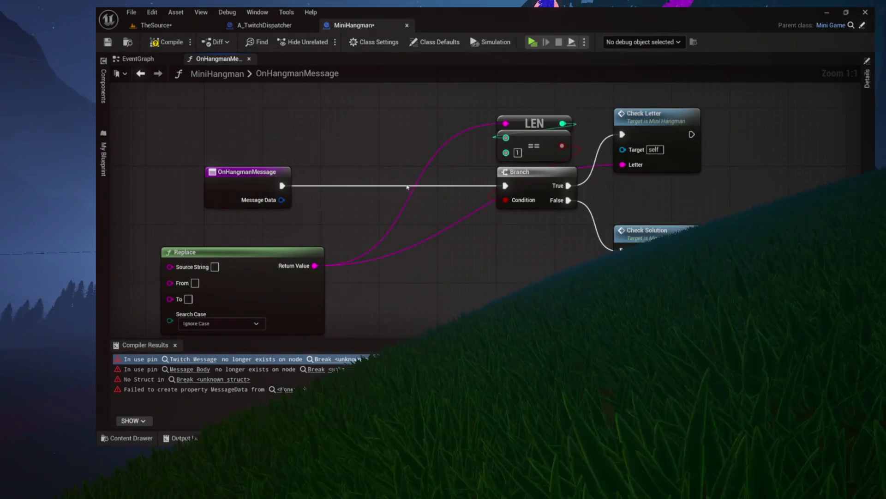
{"action": "left_click", "coordinate": [268, 182]}
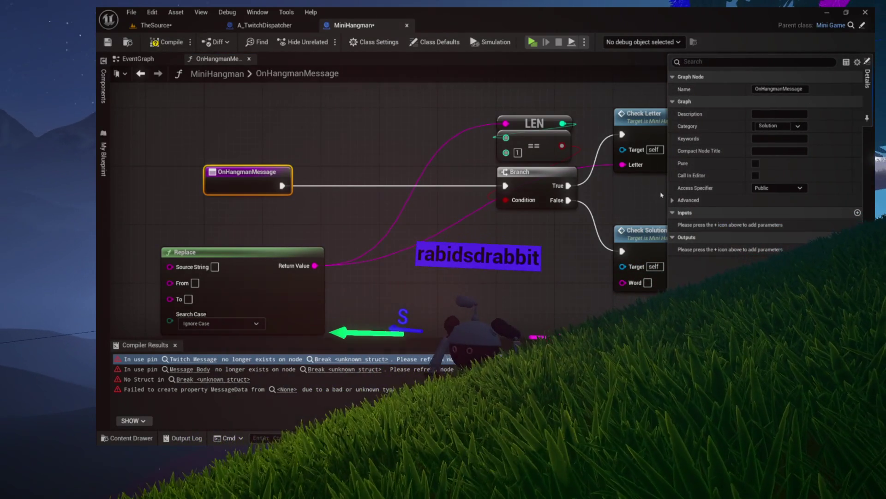
{"action": "left_click", "coordinate": [166, 42]}
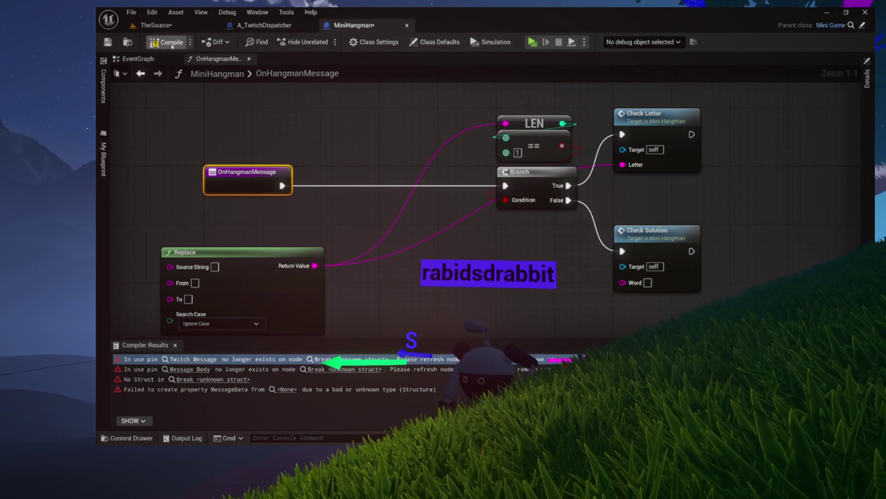
{"action": "left_click", "coordinate": [152, 359]}
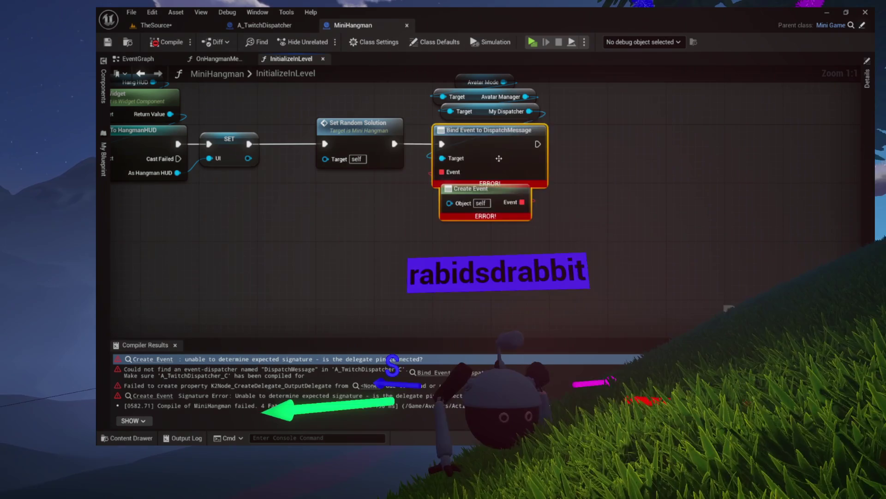
{"action": "key", "text": "Delete"}
{"action": "left_click", "coordinate": [163, 43]}
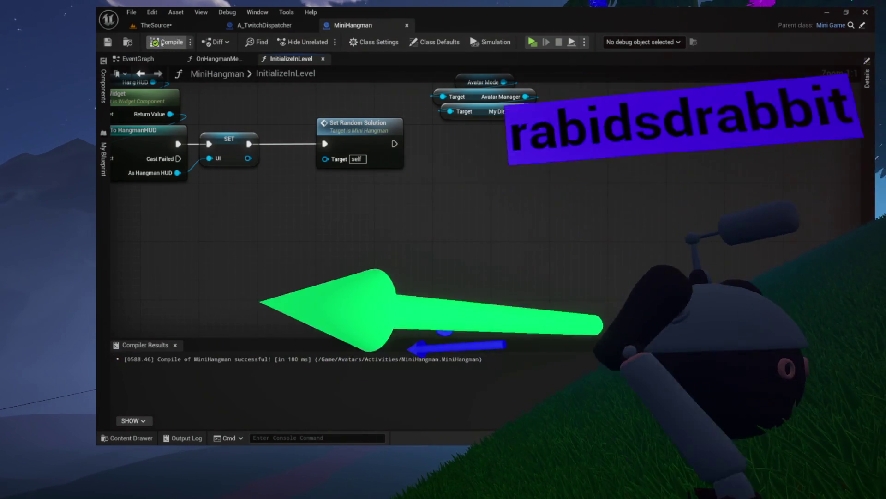
Step: Close the InitializeInLevel and OnHangmanMessage graphs and the MiniHangman blueprint
{"action": "mouse_move", "coordinate": [312, 88]}
{"action": "left_mouse_down"}
{"action": "mouse_move", "coordinate": [366, 194]}
{"action": "mouse_move", "coordinate": [375, 188]}
{"action": "left_mouse_up"}
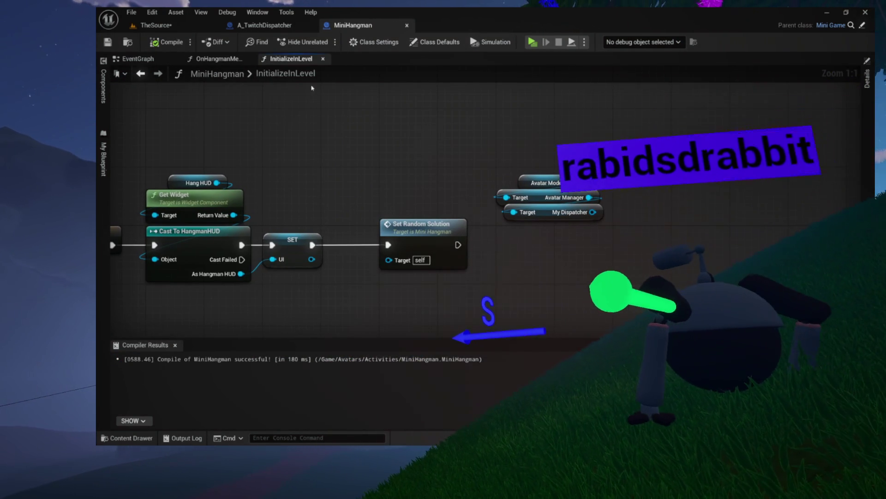
{"action": "left_click", "coordinate": [323, 59]}
{"action": "left_click", "coordinate": [249, 59]}
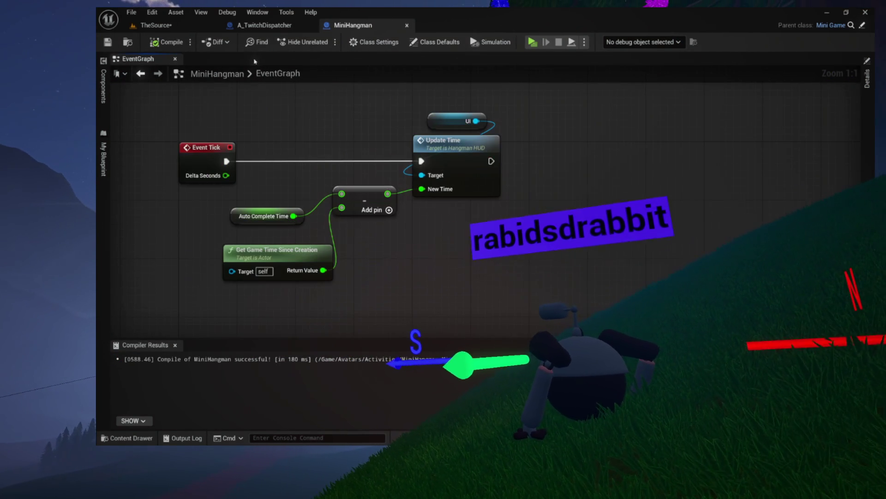
{"action": "left_click", "coordinate": [407, 27]}
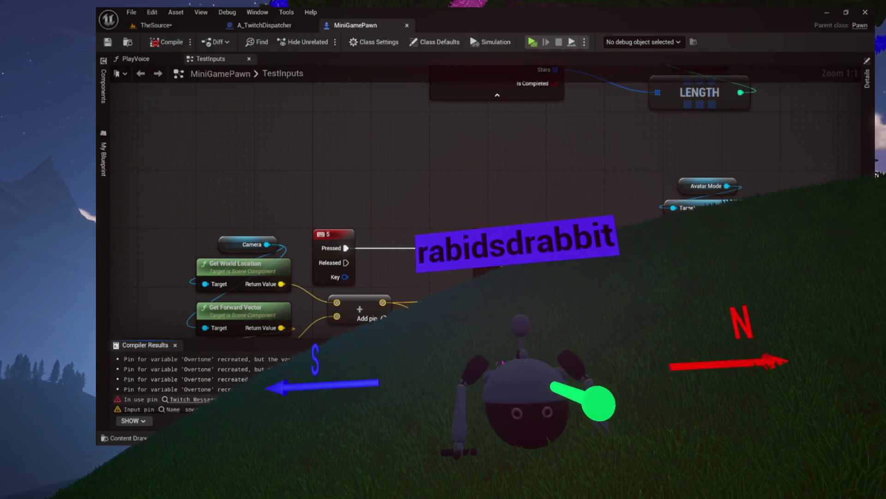
Step: Inspect MiniGamePawn's TestInputs graph and recompile to list the Overtone and Set Voice errors
{"action": "left_click", "coordinate": [139, 399]}
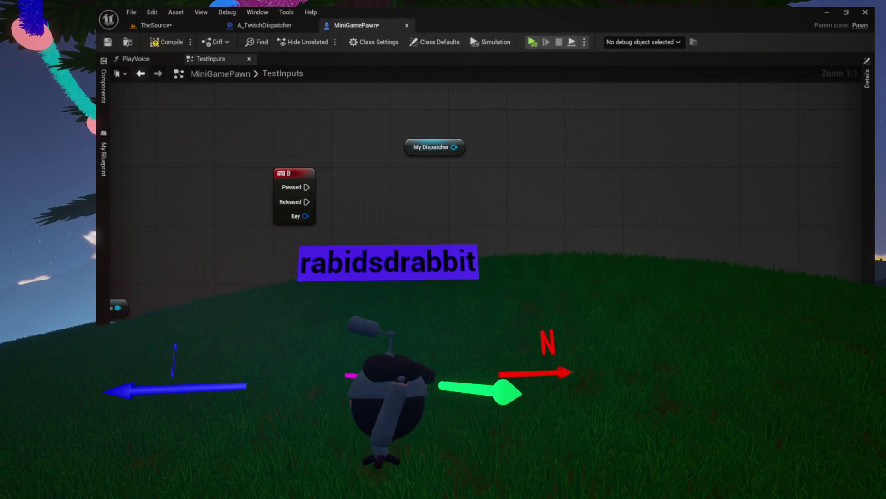
{"action": "scroll", "coordinate": [463, 165], "scroll_direction": "down", "scroll_amount": 7}
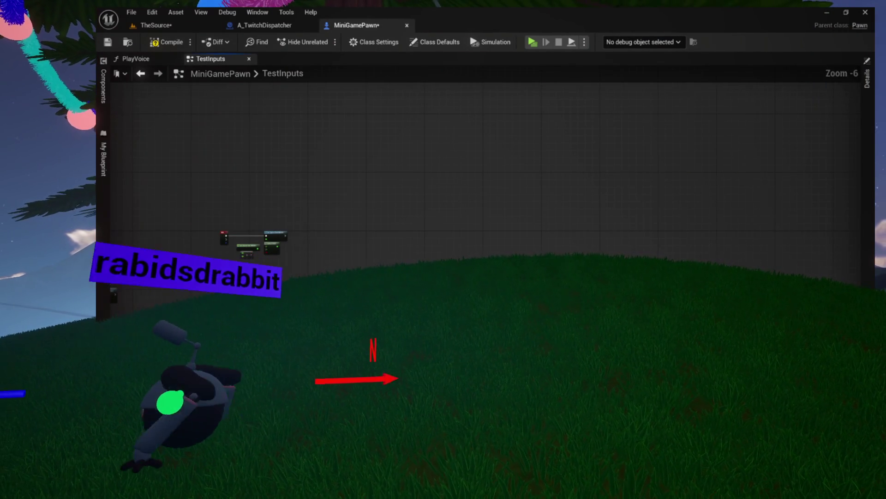
{"action": "mouse_move", "coordinate": [463, 164]}
{"action": "left_mouse_down"}
{"action": "mouse_move", "coordinate": [475, 89]}
{"action": "mouse_move", "coordinate": [492, 69]}
{"action": "left_mouse_up"}
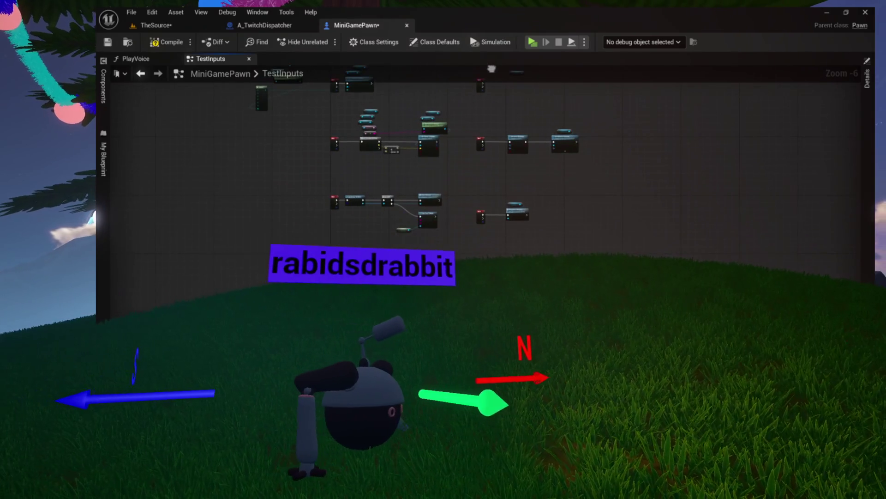
{"action": "scroll", "coordinate": [457, 138], "scroll_direction": "up", "scroll_amount": 2}
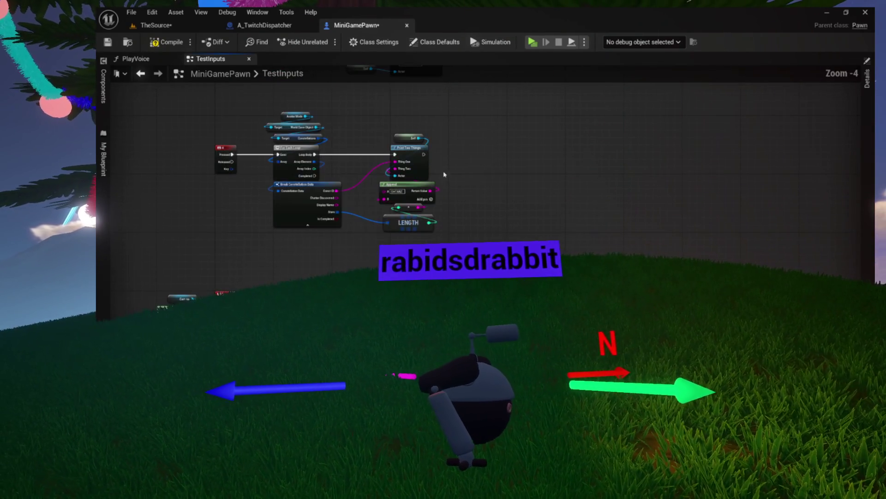
{"action": "left_click_drag", "start_coordinate": [448, 156], "coordinate": [250, 241]}
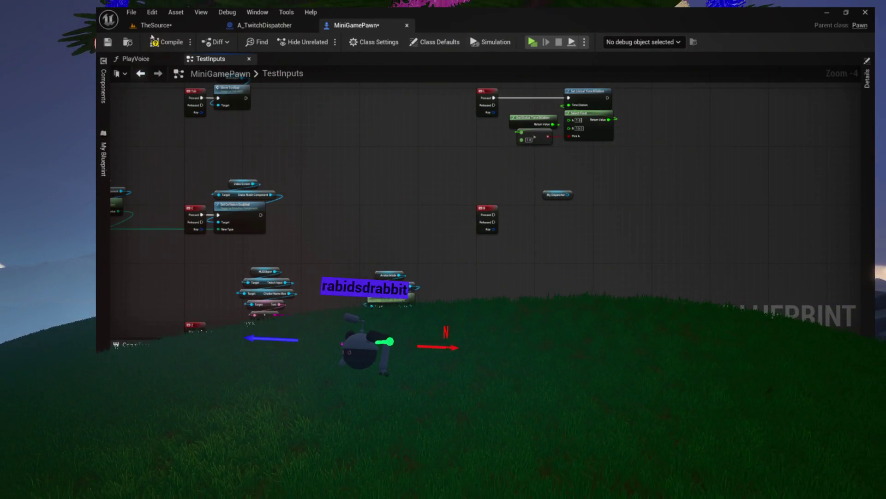
{"action": "left_click", "coordinate": [167, 42]}
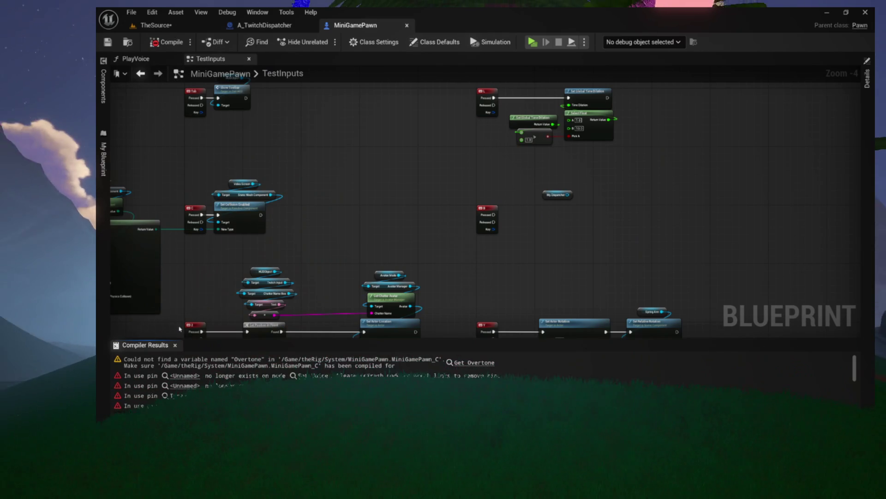
{"action": "mouse_move", "coordinate": [192, 302]}
{"action": "left_mouse_down"}
{"action": "mouse_move", "coordinate": [340, 258]}
{"action": "mouse_move", "coordinate": [336, 293]}
{"action": "mouse_move", "coordinate": [291, 372]}
{"action": "left_mouse_up"}
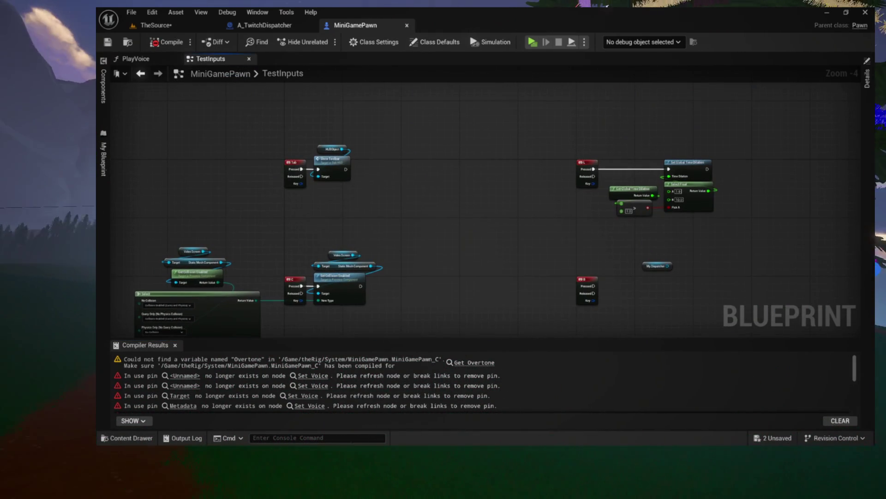
Step: Empty PlayVoice of its broken voice nodes and RANDOM node, then recompile
{"action": "left_click", "coordinate": [138, 59]}
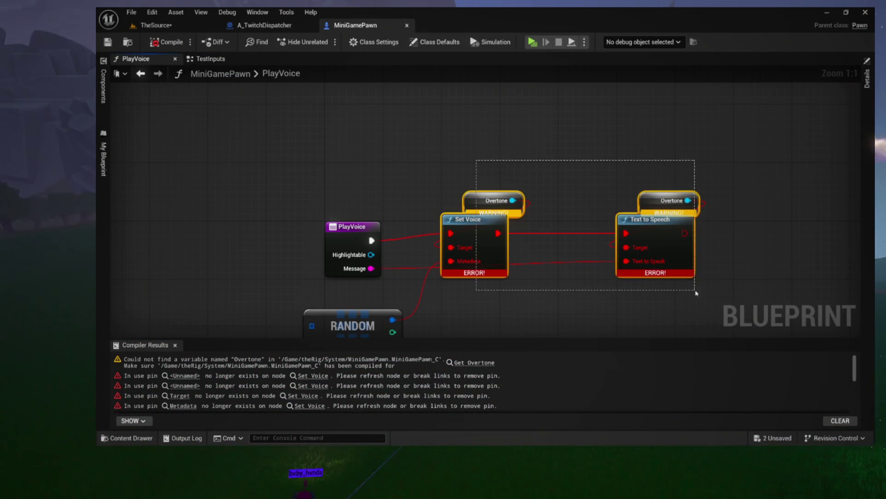
{"action": "key", "text": "Delete"}
{"action": "left_click", "coordinate": [344, 240]}
{"action": "key", "text": "Delete"}
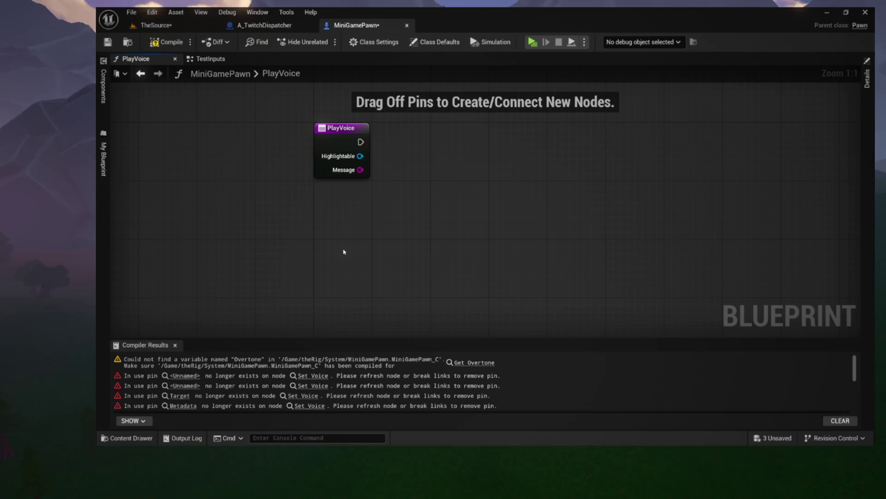
{"action": "left_click", "coordinate": [167, 42]}
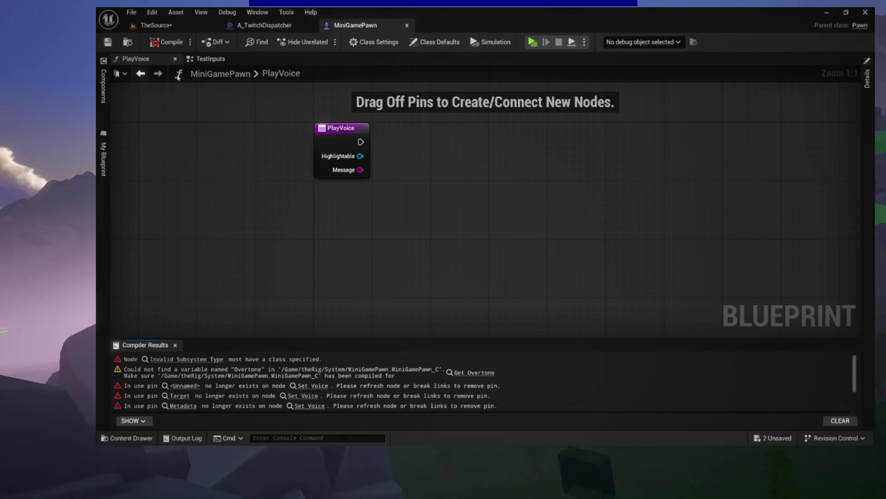
Step: In InitializeVoice, delete the invalid subsystem, metadata, RANDOM, Set Voice and Overtone nodes
{"action": "left_click", "coordinate": [187, 358]}
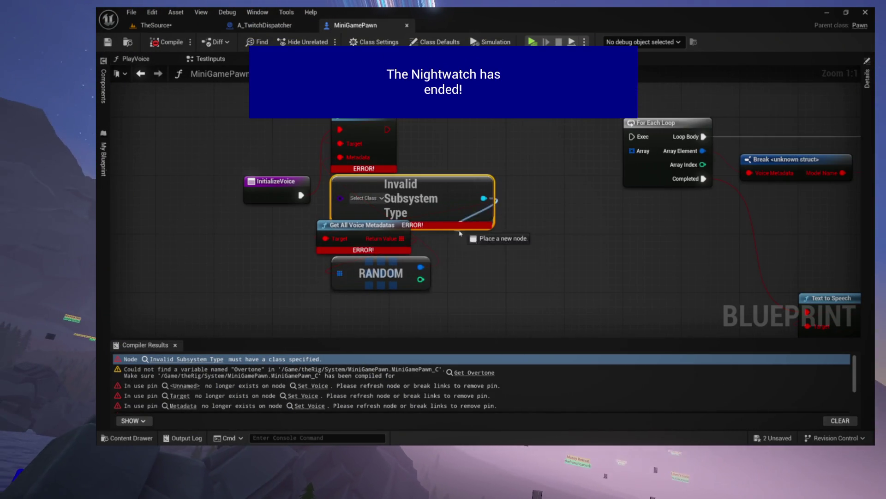
{"action": "left_click_drag", "start_coordinate": [531, 248], "coordinate": [536, 252]}
{"action": "key", "text": "Escape"}
{"action": "left_click_drag", "start_coordinate": [505, 312], "coordinate": [325, 217]}
{"action": "key", "text": "Delete"}
{"action": "mouse_move", "coordinate": [402, 235]}
{"action": "left_mouse_down"}
{"action": "mouse_move", "coordinate": [377, 286]}
{"action": "mouse_move", "coordinate": [304, 133]}
{"action": "left_mouse_up"}
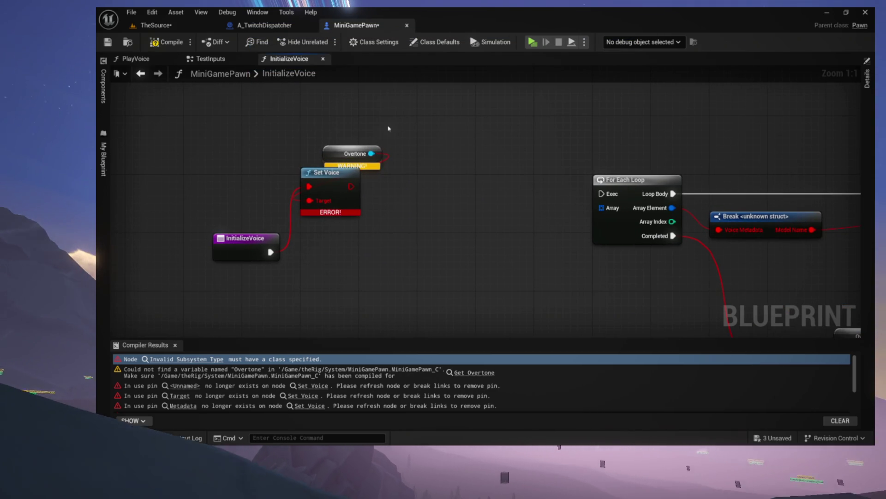
{"action": "key", "text": "Delete"}
Step: Delete the Break unknown struct node and clear the Text to Speech node's Text to Speak value
{"action": "left_click_drag", "start_coordinate": [404, 204], "coordinate": [247, 203]}
{"action": "left_click_drag", "start_coordinate": [542, 166], "coordinate": [596, 206]}
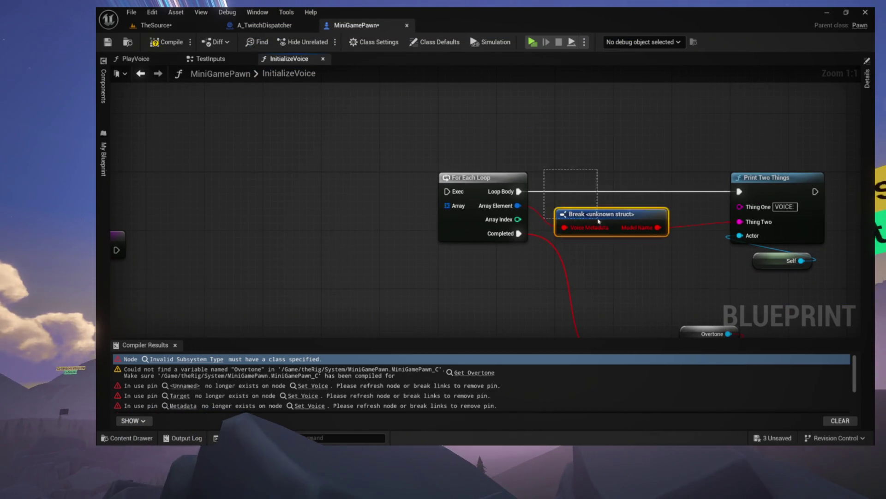
{"action": "key", "text": "Delete"}
{"action": "scroll", "coordinate": [521, 155], "scroll_direction": "down", "scroll_amount": 4}
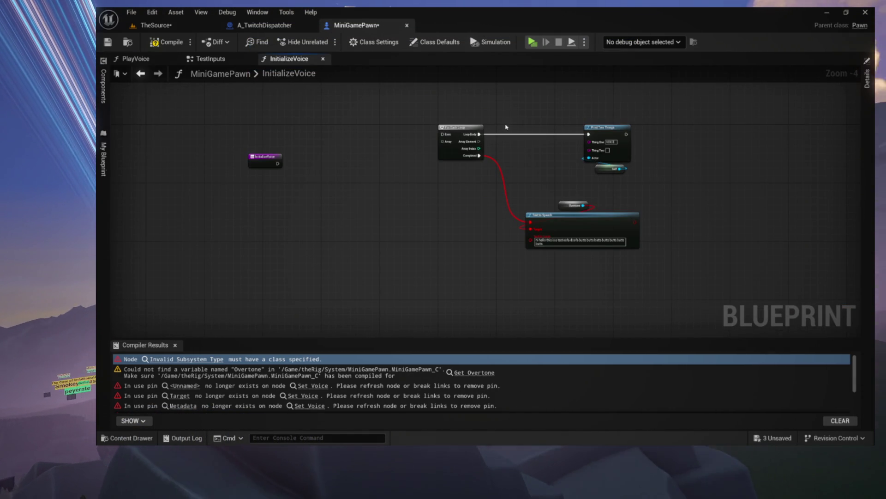
{"action": "left_click_drag", "start_coordinate": [533, 143], "coordinate": [525, 174]}
{"action": "scroll", "coordinate": [568, 273], "scroll_direction": "up", "scroll_amount": 3}
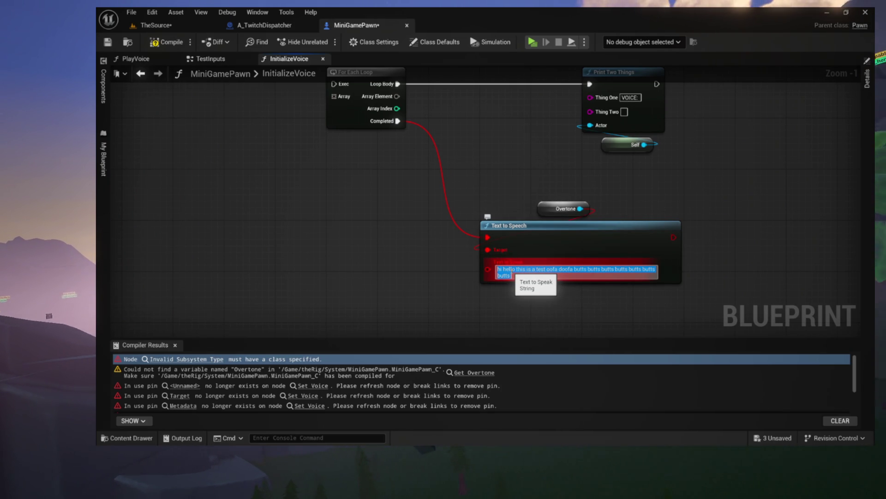
{"action": "key", "text": "BackSpace"}
{"action": "key", "text": "Return"}
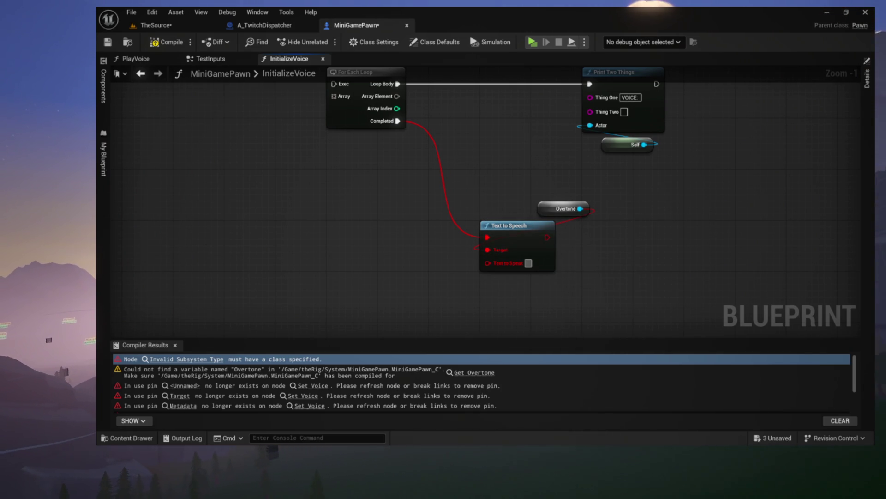
{"action": "left_click", "coordinate": [104, 194]}
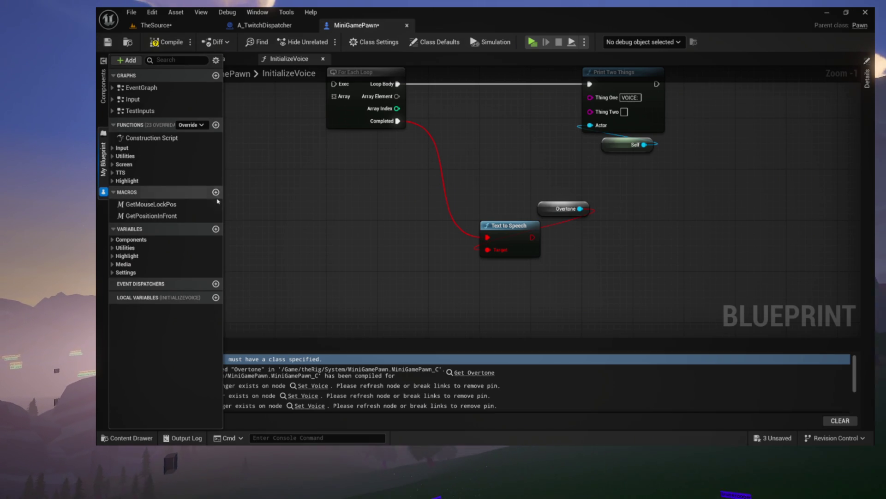
Step: Add a String variable named TestMessage and compile
{"action": "left_click", "coordinate": [215, 229]}
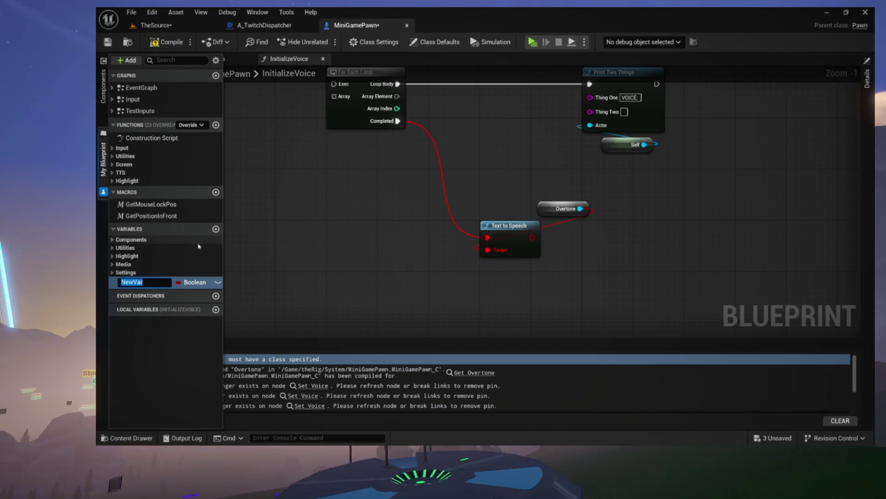
{"action": "type", "text": "TestMessage"}
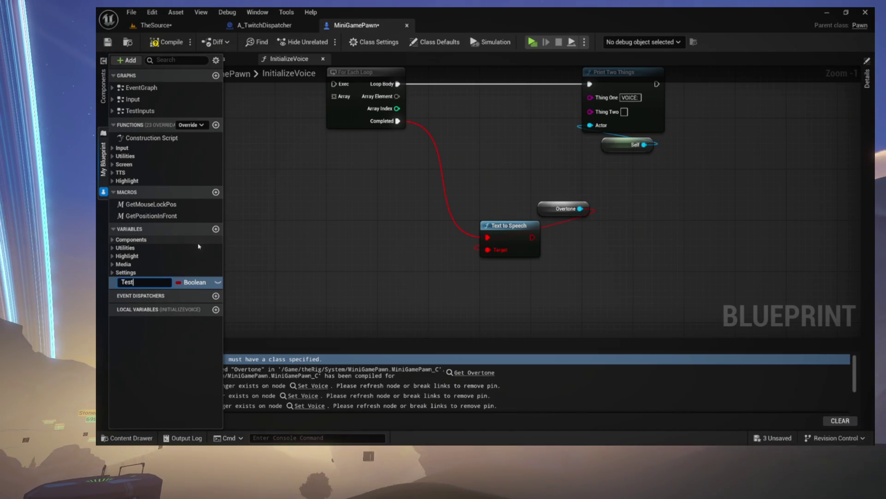
{"action": "left_click", "coordinate": [194, 282]}
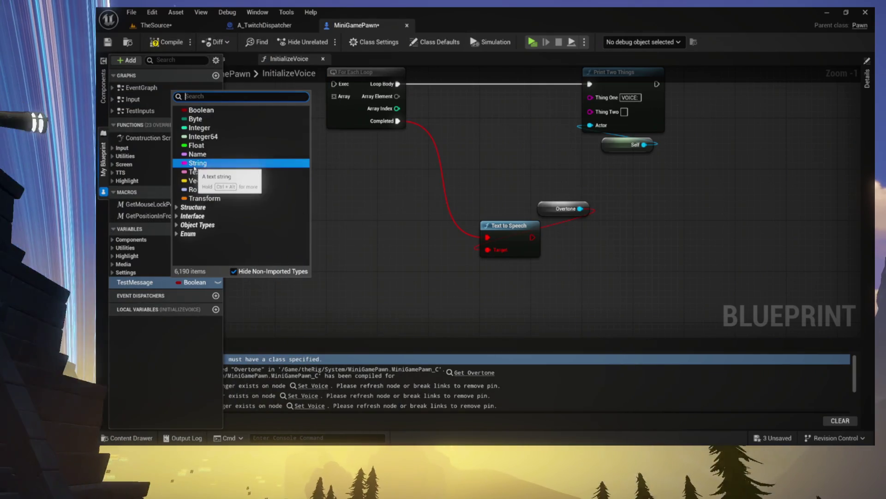
{"action": "left_click", "coordinate": [198, 163]}
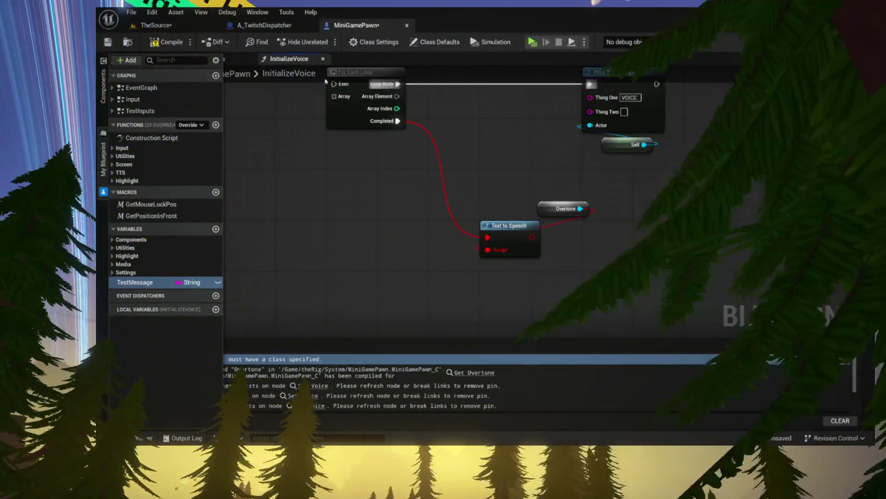
{"action": "key", "text": "ctrl+s"}
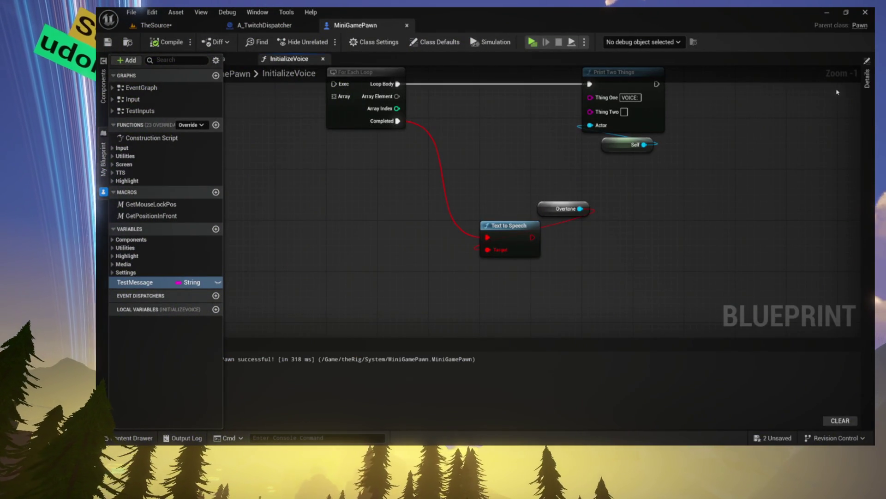
{"action": "left_click", "coordinate": [866, 79]}
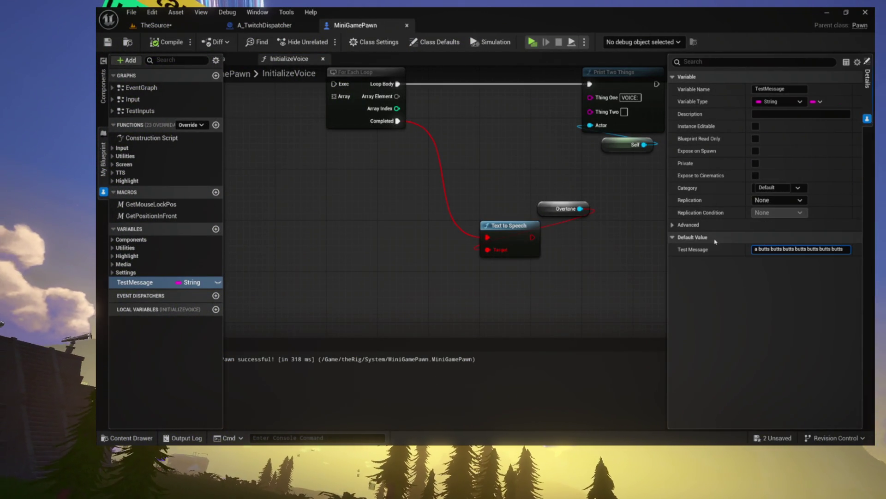
Step: Delete the Text to Speech and Overtone nodes from InitializeVoice, compiling in between
{"action": "left_click_drag", "start_coordinate": [509, 251], "coordinate": [510, 250]}
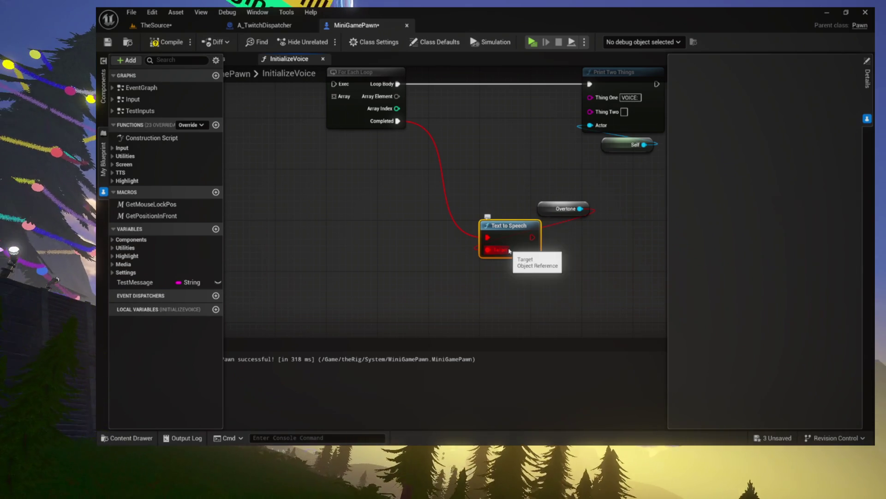
{"action": "key", "text": "Delete"}
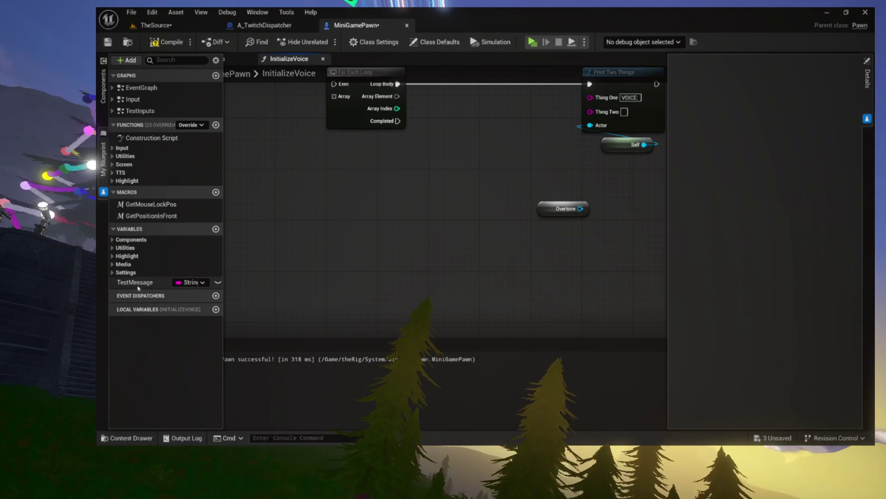
{"action": "left_click", "coordinate": [138, 285]}
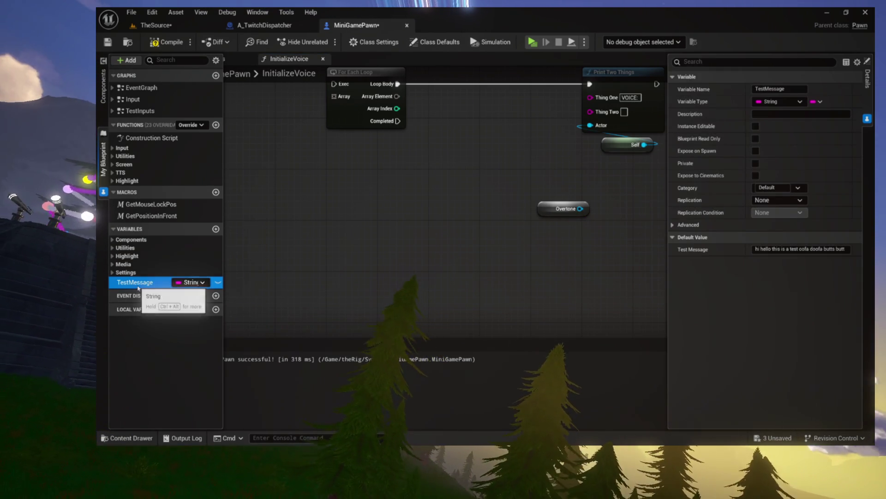
{"action": "left_click", "coordinate": [171, 42]}
{"action": "mouse_move", "coordinate": [494, 178]}
{"action": "left_mouse_down"}
{"action": "mouse_move", "coordinate": [616, 249]}
{"action": "mouse_move", "coordinate": [552, 333]}
{"action": "left_mouse_up"}
{"action": "key", "text": "Delete"}
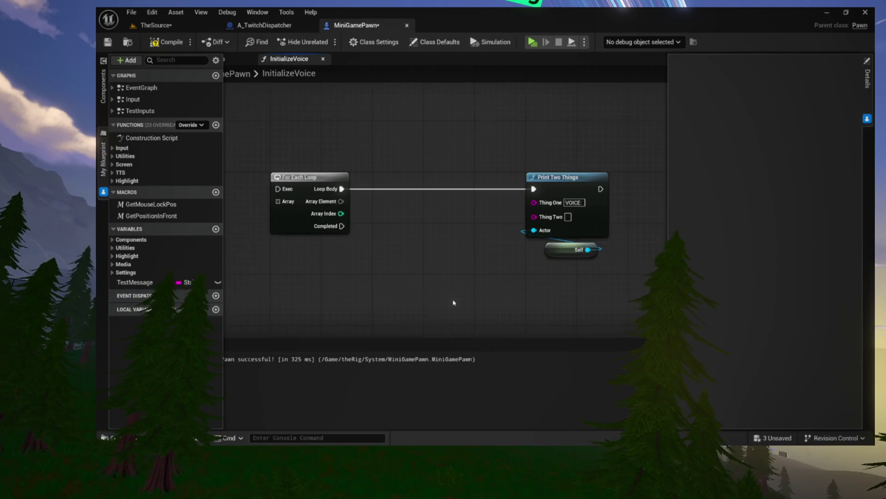
Step: Hide the property panel and switch to the TestInputs graph
{"action": "scroll", "coordinate": [489, 257], "scroll_direction": "down", "scroll_amount": 3}
{"action": "left_click_drag", "start_coordinate": [320, 245], "coordinate": [379, 225]}
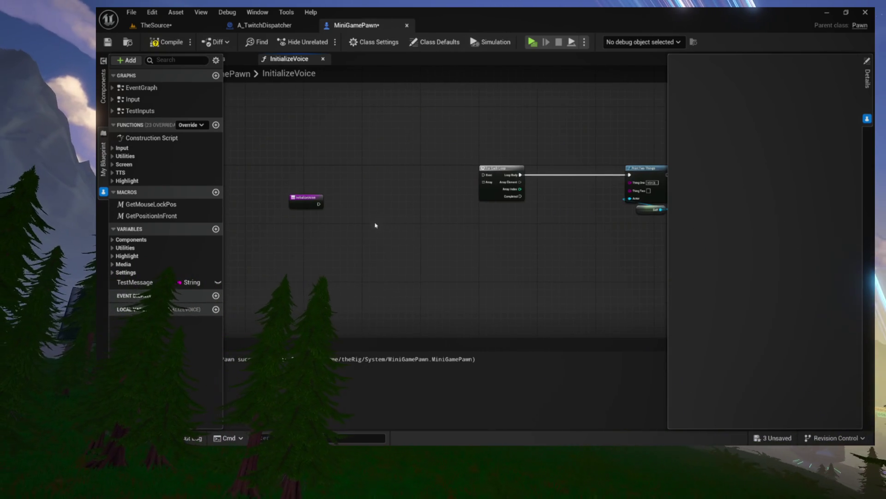
{"action": "left_click", "coordinate": [569, 165]}
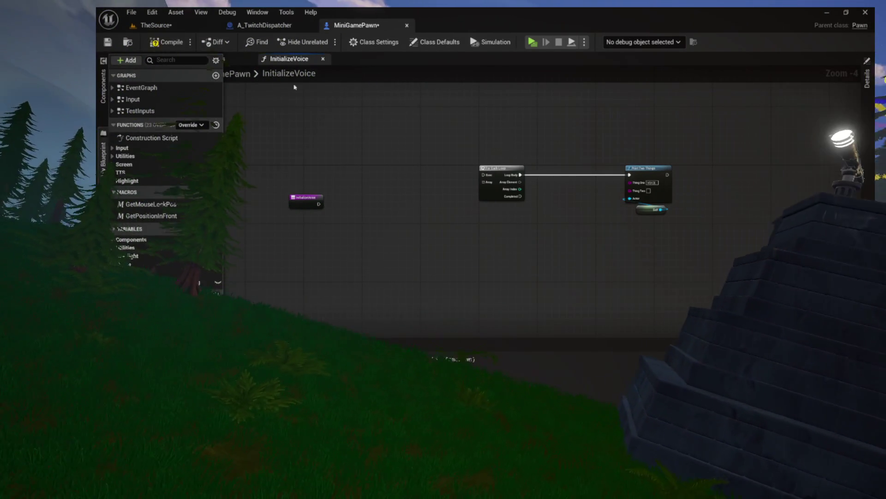
{"action": "double_click", "coordinate": [140, 111]}
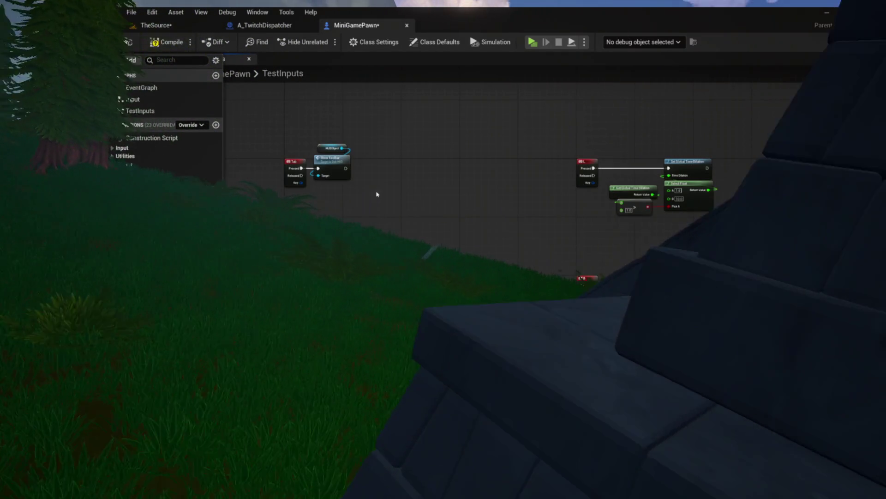
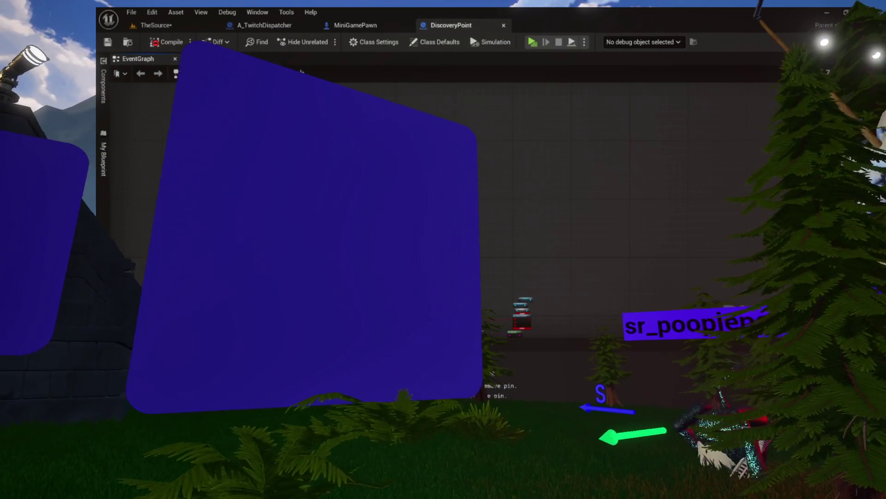
Step: Inspect the DiscoveryPoint Branch and Delay nodes, play-test the game, then close the ShootStar graph
{"action": "scroll", "coordinate": [417, 100], "scroll_direction": "up", "scroll_amount": 5}
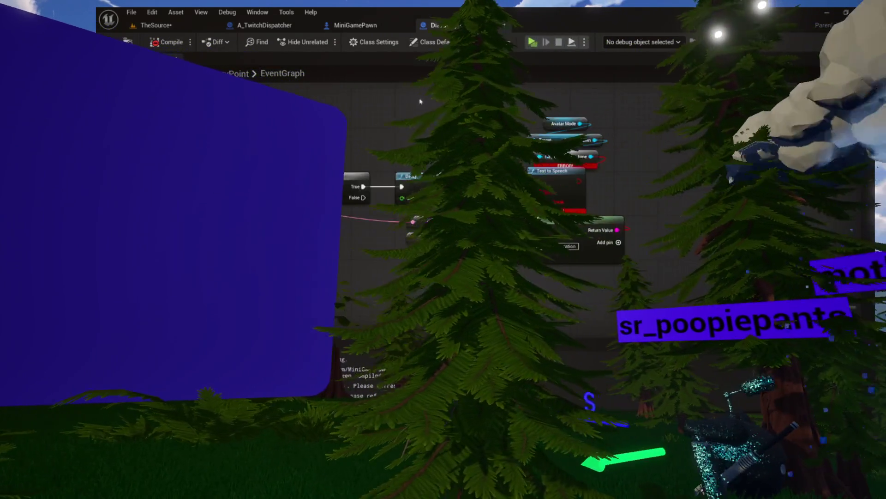
{"action": "left_click_drag", "start_coordinate": [418, 99], "coordinate": [334, 112]}
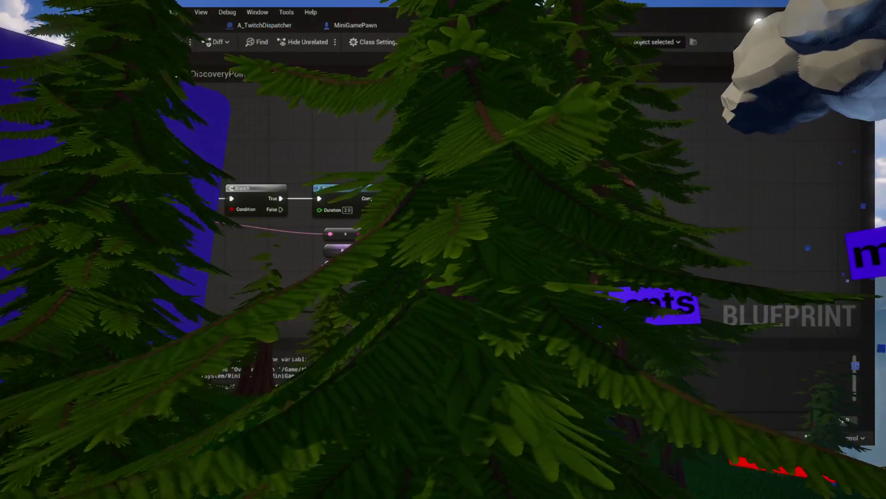
{"action": "scroll", "coordinate": [391, 181], "scroll_direction": "down", "scroll_amount": 3}
{"action": "scroll", "coordinate": [215, 291], "scroll_direction": "up", "scroll_amount": 3}
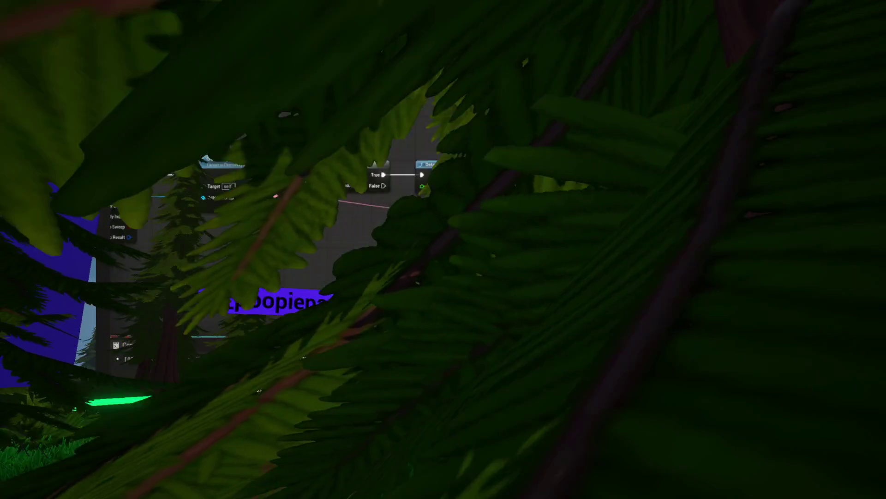
{"action": "scroll", "coordinate": [554, 231], "scroll_direction": "down", "scroll_amount": 2}
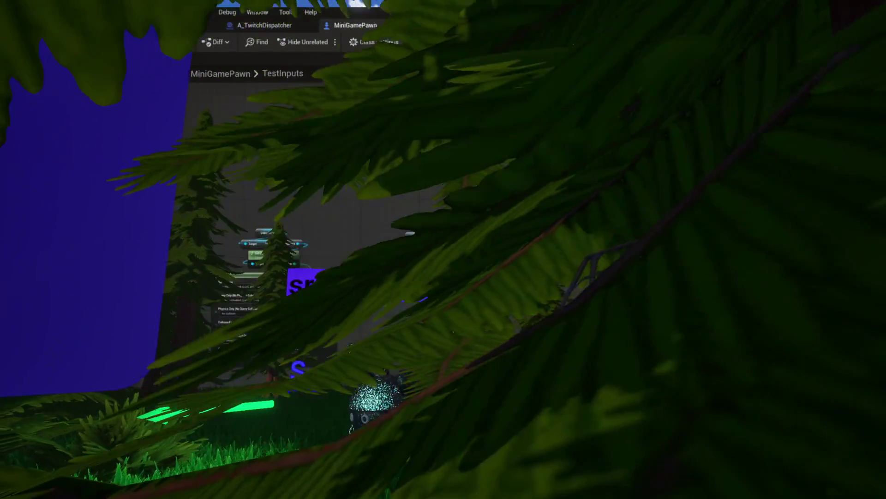
{"action": "left_click", "coordinate": [532, 42]}
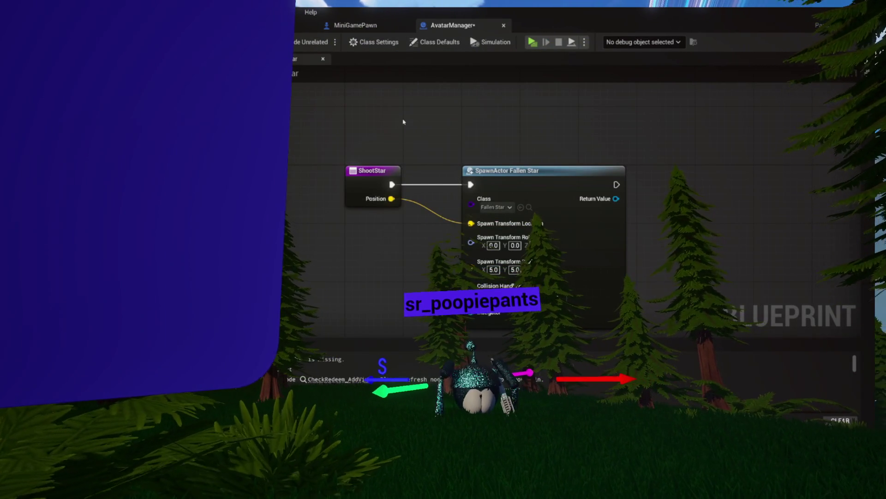
{"action": "left_click", "coordinate": [322, 59]}
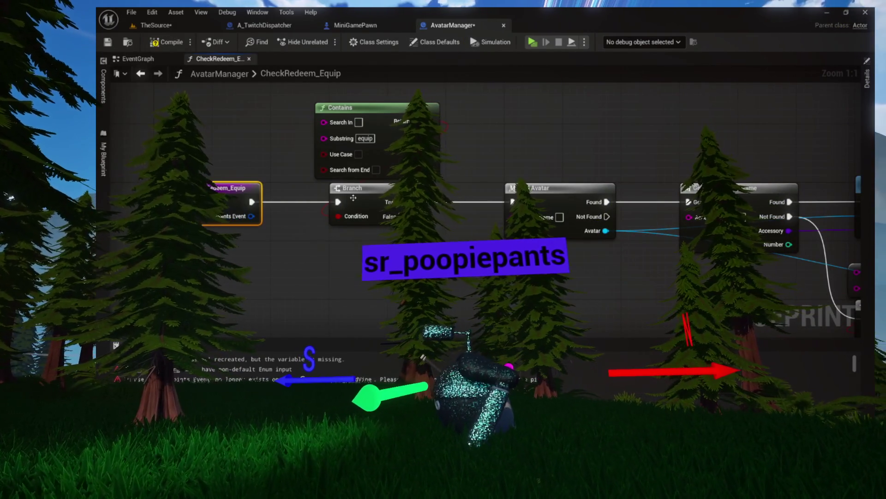
Step: View CheckRedeem_Equip's properties, then pan the EventGraph to the Primary Color and Eye Color nodes
{"action": "left_click", "coordinate": [867, 87]}
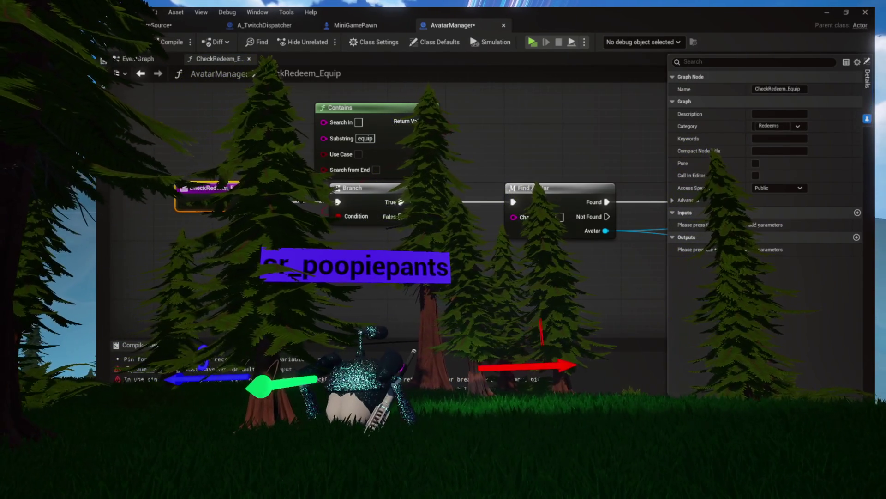
{"action": "key", "text": "alt+Left"}
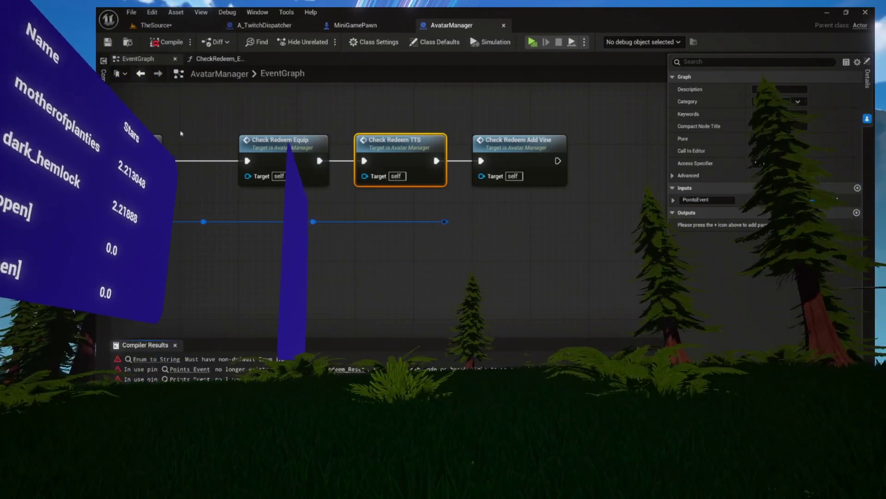
{"action": "scroll", "coordinate": [448, 255], "scroll_direction": "down", "scroll_amount": 3}
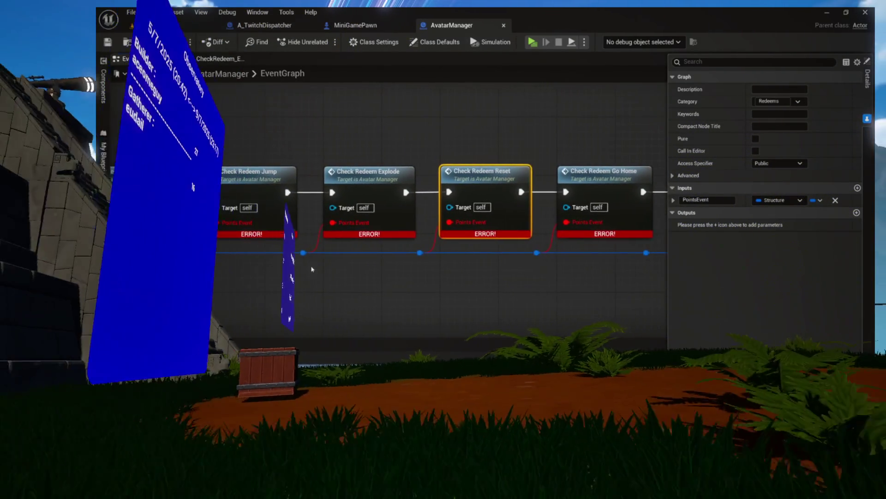
{"action": "mouse_move", "coordinate": [448, 255]}
{"action": "left_mouse_down"}
{"action": "mouse_move", "coordinate": [568, 237]}
{"action": "mouse_move", "coordinate": [831, 229]}
{"action": "left_mouse_up"}
{"action": "left_click_drag", "start_coordinate": [416, 240], "coordinate": [540, 239]}
{"action": "scroll", "coordinate": [296, 194], "scroll_direction": "down", "scroll_amount": 5}
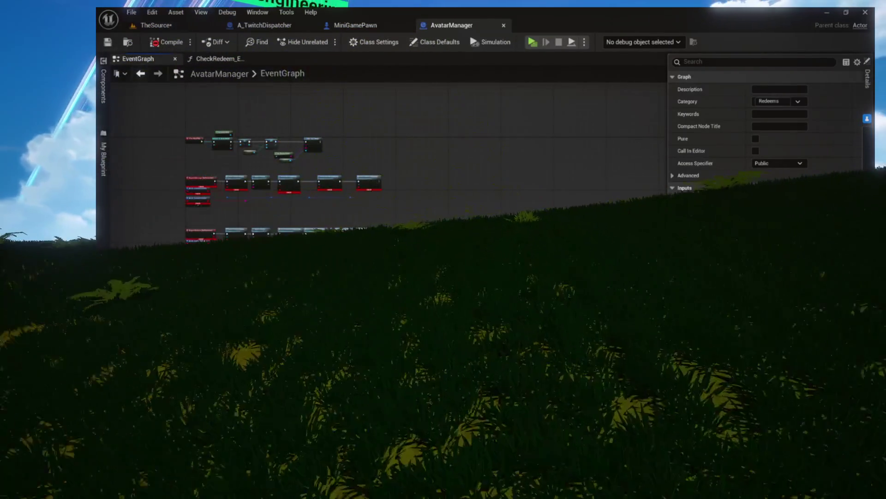
{"action": "scroll", "coordinate": [246, 201], "scroll_direction": "up", "scroll_amount": 5}
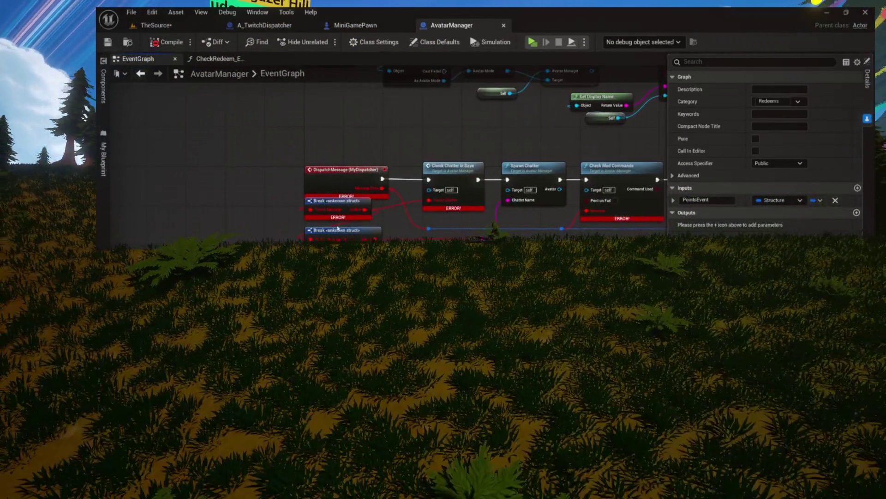
Step: Move the errored Break nodes down and right, then jump to the Enum to String error
{"action": "mouse_move", "coordinate": [266, 168]}
{"action": "left_mouse_down"}
{"action": "mouse_move", "coordinate": [350, 259]}
{"action": "mouse_move", "coordinate": [343, 152]}
{"action": "mouse_move", "coordinate": [339, 162]}
{"action": "mouse_move", "coordinate": [286, 155]}
{"action": "mouse_move", "coordinate": [362, 182]}
{"action": "left_mouse_up"}
{"action": "left_click_drag", "start_coordinate": [299, 139], "coordinate": [397, 230]}
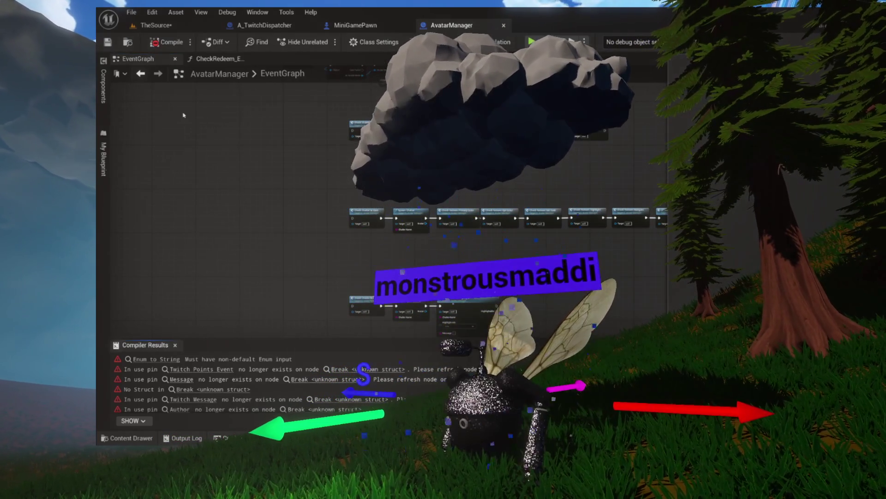
{"action": "left_click", "coordinate": [166, 357]}
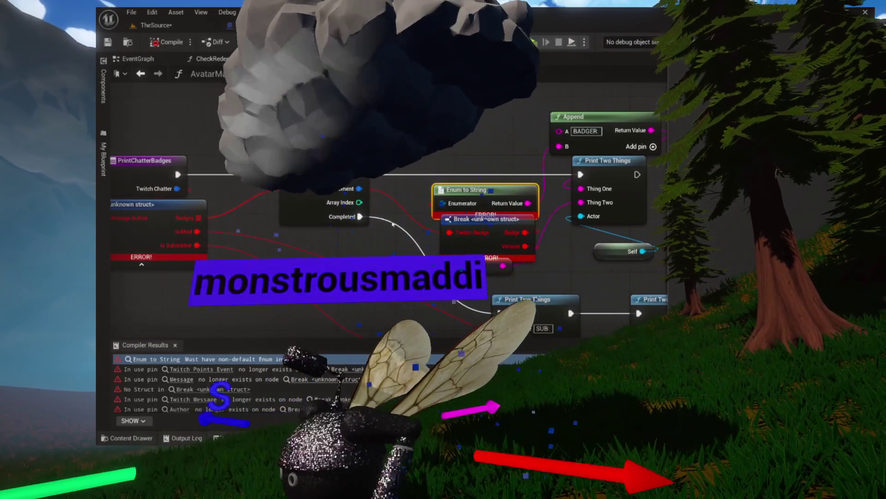
Step: Delete the Enum to String and errored Break nodes, plus the three Break nodes near Twitch Points Event
{"action": "key", "text": "Delete"}
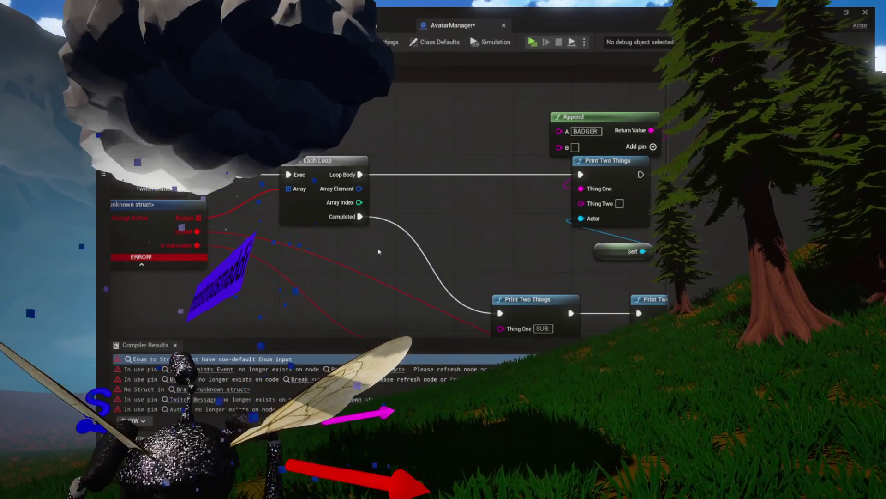
{"action": "left_click", "coordinate": [323, 212]}
{"action": "key", "text": "Delete"}
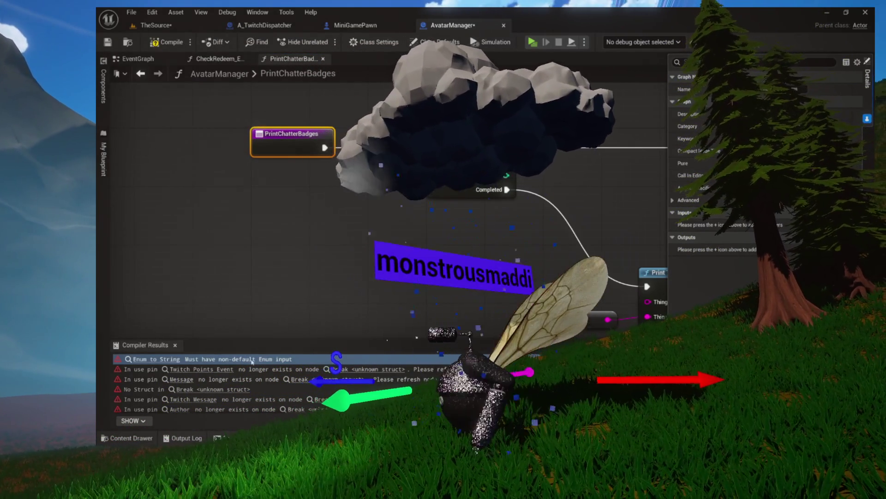
{"action": "left_click", "coordinate": [208, 369]}
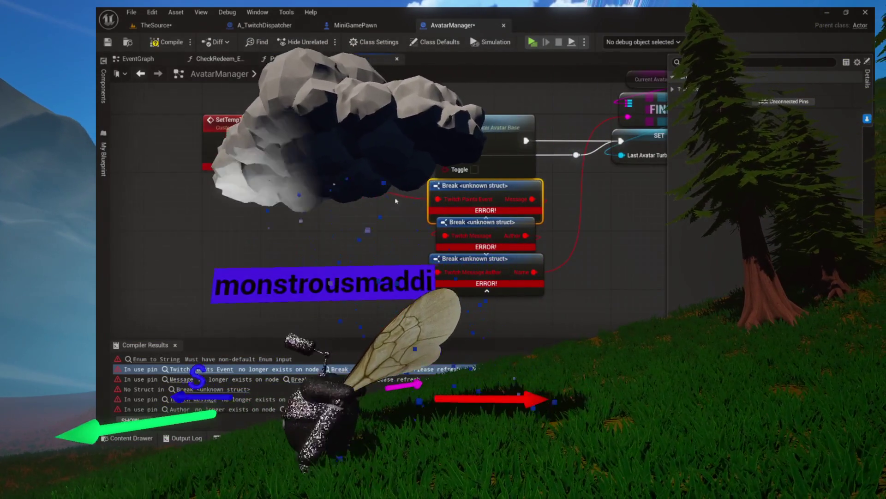
{"action": "left_click_drag", "start_coordinate": [253, 261], "coordinate": [554, 176]}
{"action": "key", "text": "Delete"}
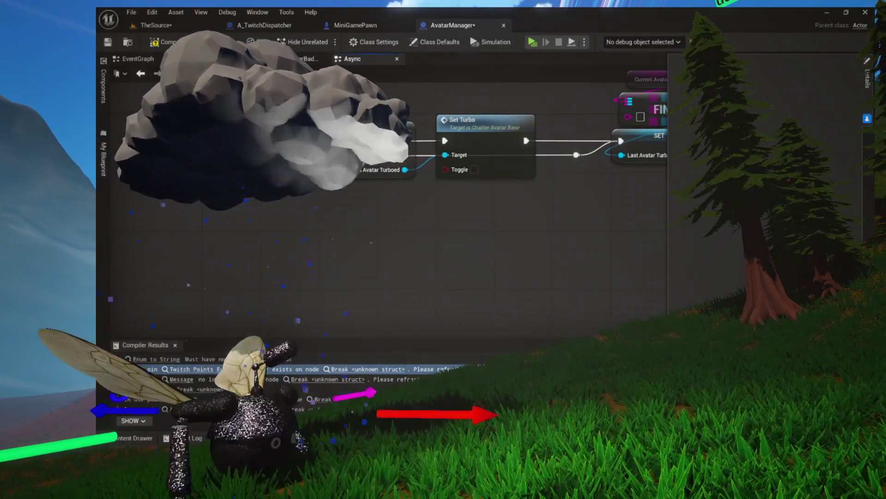
Step: Remove SetTempTurbo's Points input and review the No Struct and Twitch Message Author errors
{"action": "left_click", "coordinate": [231, 121]}
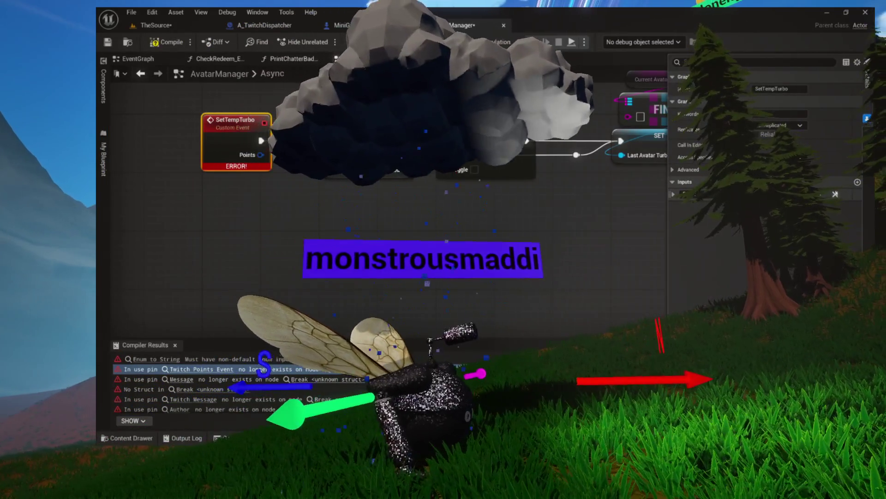
{"action": "left_click", "coordinate": [835, 193]}
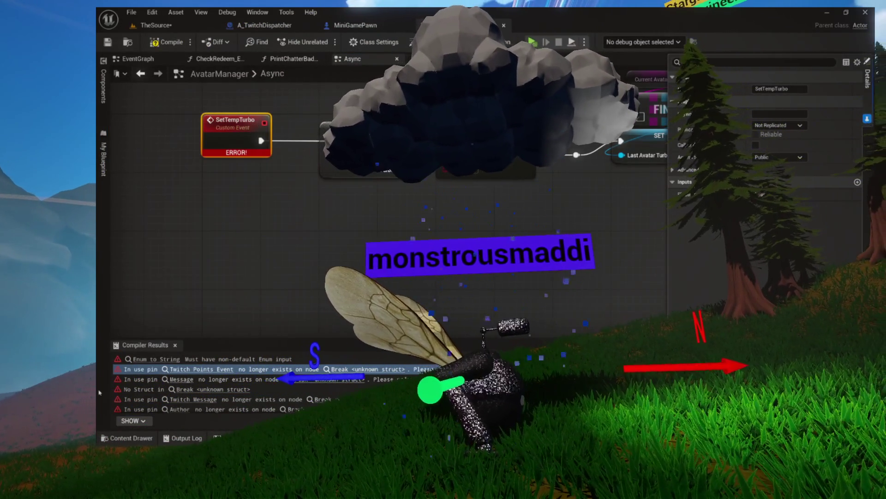
{"action": "left_click", "coordinate": [186, 390]}
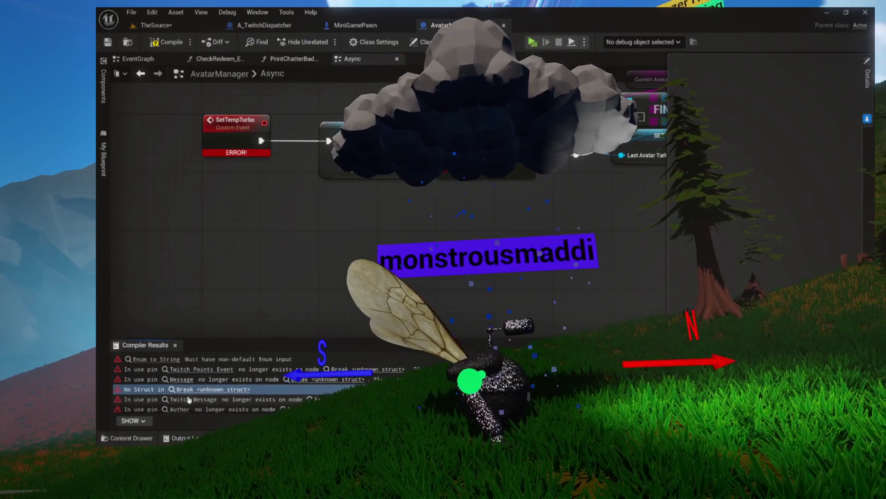
{"action": "scroll", "coordinate": [184, 401], "scroll_direction": "down", "scroll_amount": 3}
{"action": "left_click", "coordinate": [196, 370]}
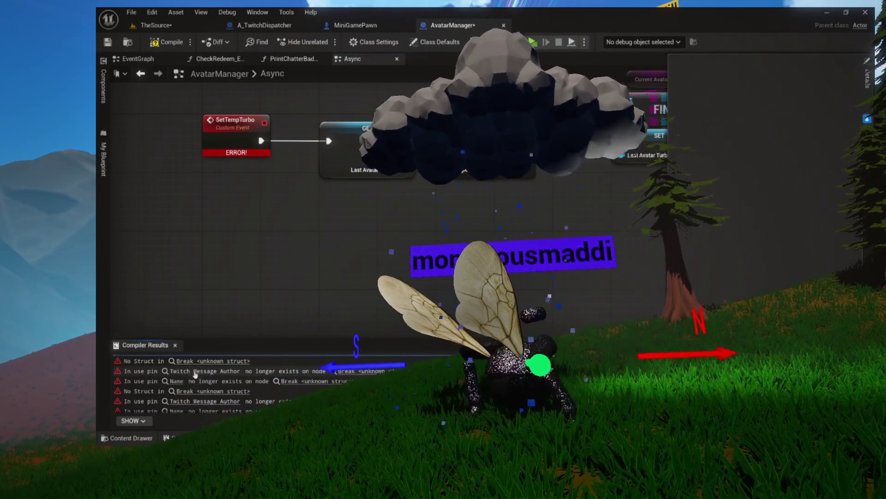
{"action": "scroll", "coordinate": [199, 379], "scroll_direction": "down", "scroll_amount": 1}
{"action": "left_click", "coordinate": [211, 387]}
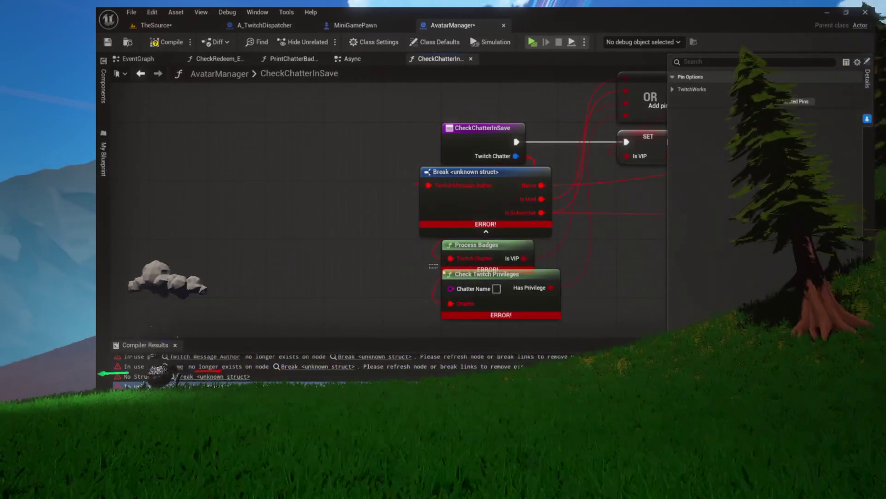
Step: In CheckChatterInSave, delete the errored Break node and Twitch Chatter input, then compile and save
{"action": "left_click", "coordinate": [500, 290]}
{"action": "left_click", "coordinate": [482, 203]}
{"action": "key", "text": "Delete"}
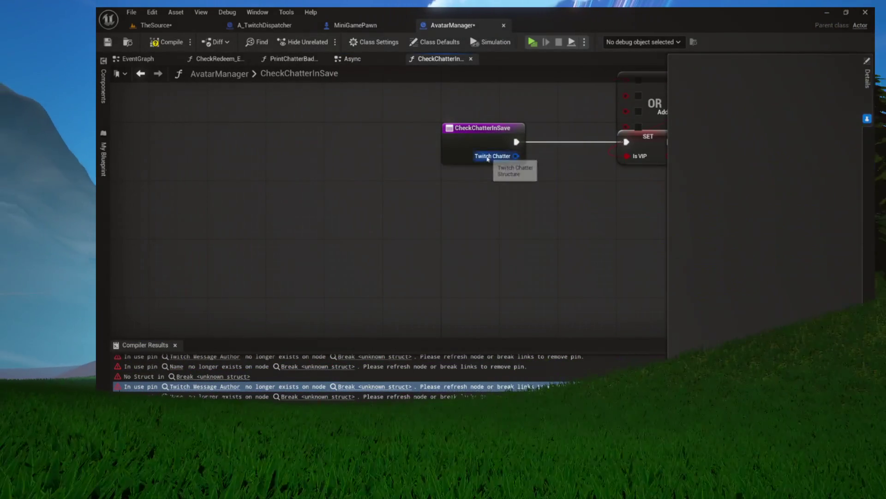
{"action": "left_click", "coordinate": [489, 138]}
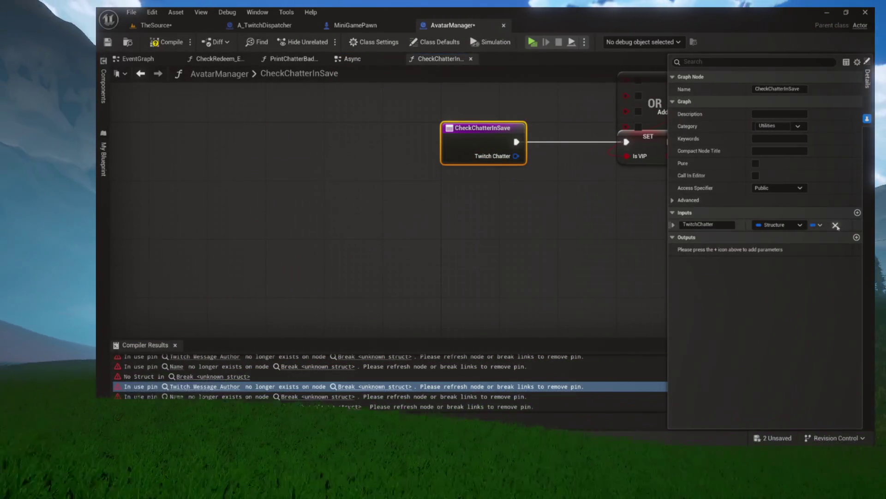
{"action": "key", "text": "Delete"}
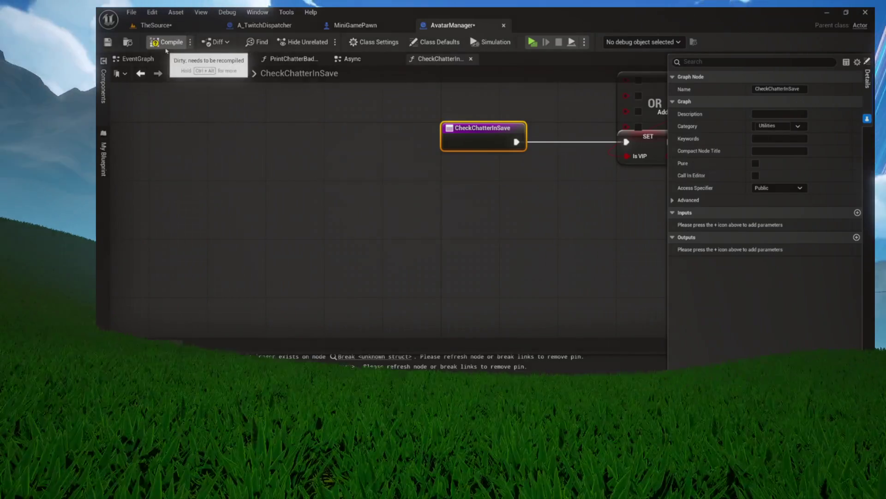
{"action": "left_click", "coordinate": [166, 43]}
{"action": "key", "text": "ctrl+s"}
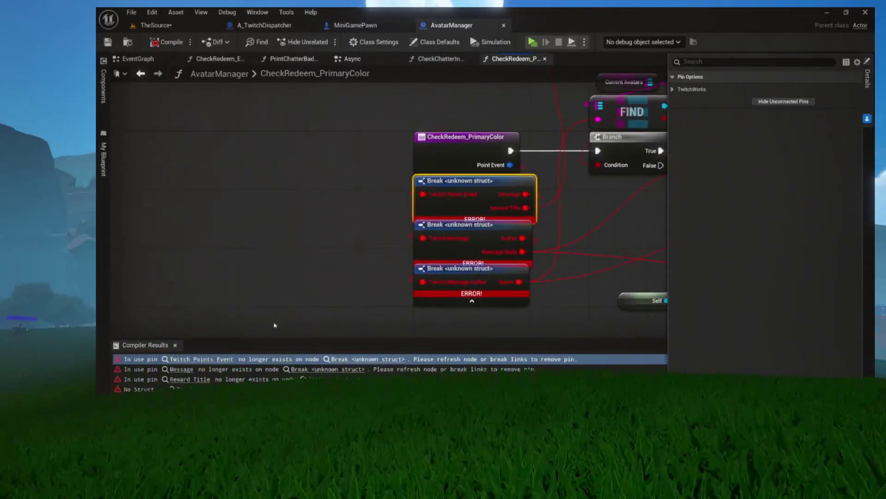
Step: Delete CheckRedeem_PrimaryColor's three Break nodes and its Point Event input, then recompile
{"action": "left_click_drag", "start_coordinate": [414, 318], "coordinate": [551, 173]}
{"action": "key", "text": "Delete"}
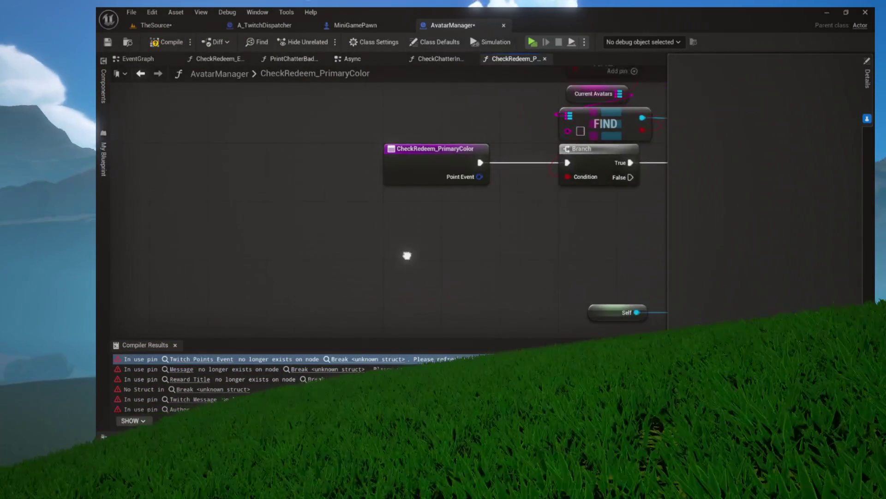
{"action": "left_click", "coordinate": [326, 182]}
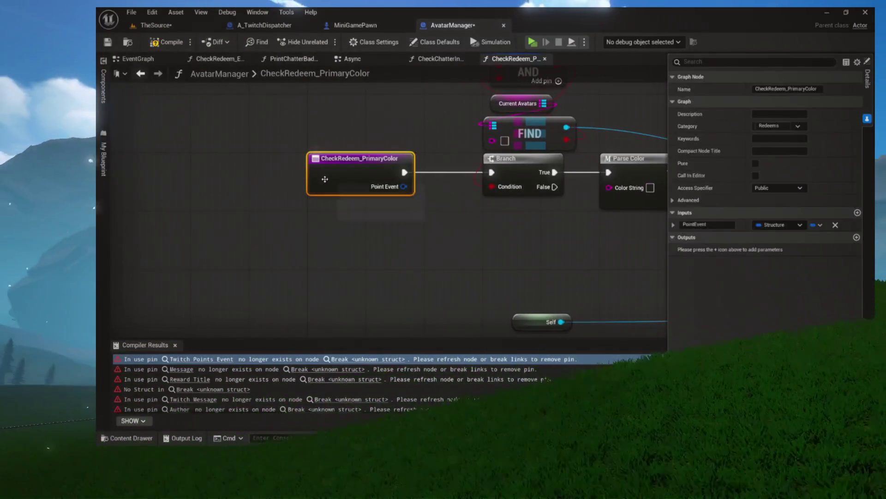
{"action": "left_click", "coordinate": [835, 228]}
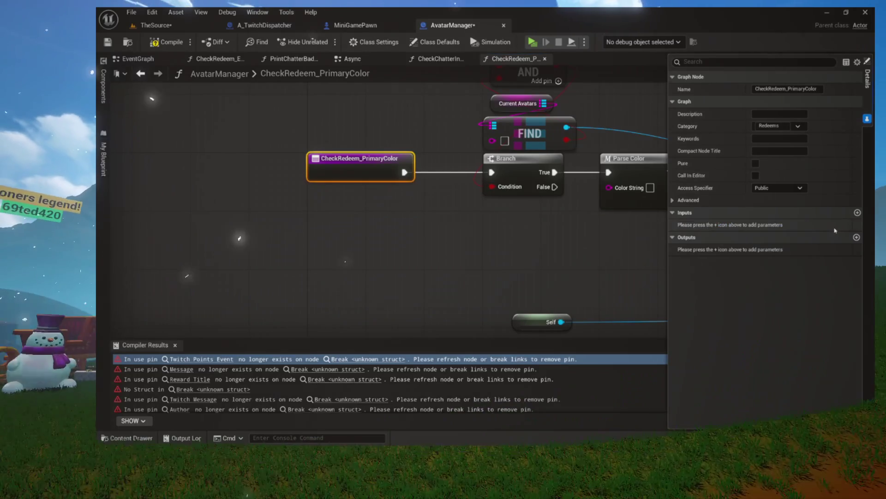
{"action": "left_click", "coordinate": [176, 42]}
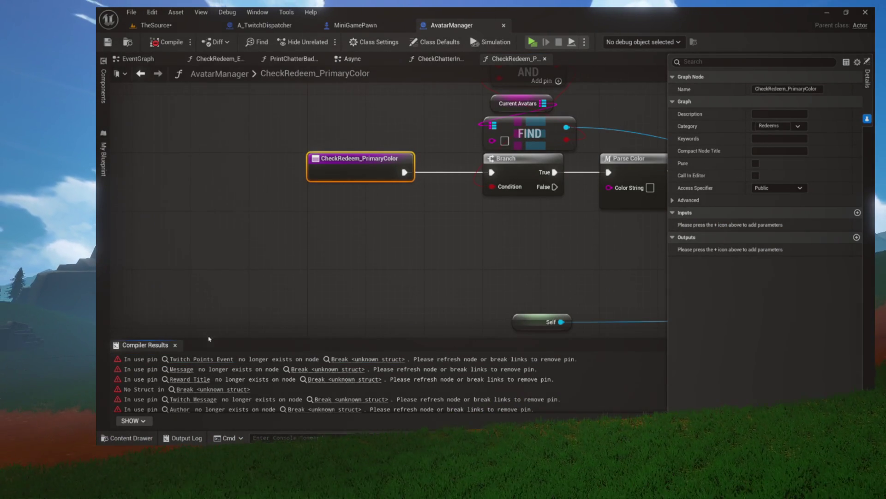
Step: Delete the three erroring Break nodes in CheckRedeem_EyeColor and recompile
{"action": "left_click", "coordinate": [207, 360]}
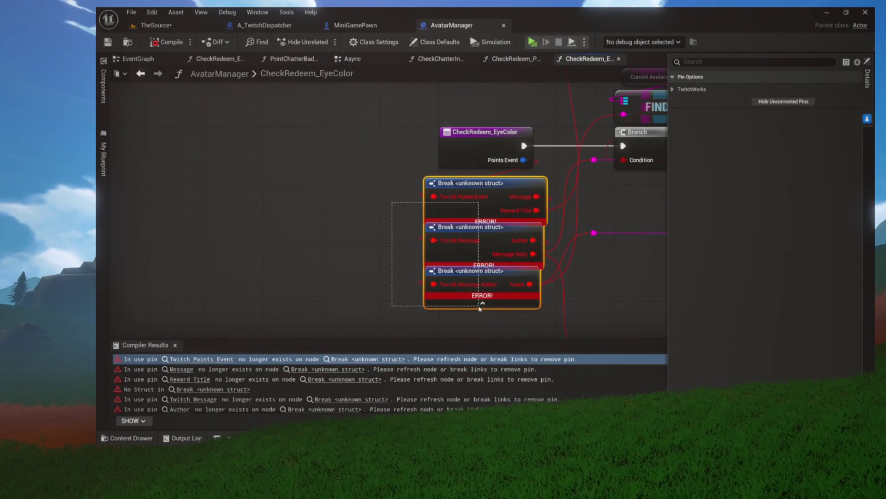
{"action": "key", "text": "Delete"}
{"action": "left_click", "coordinate": [484, 148]}
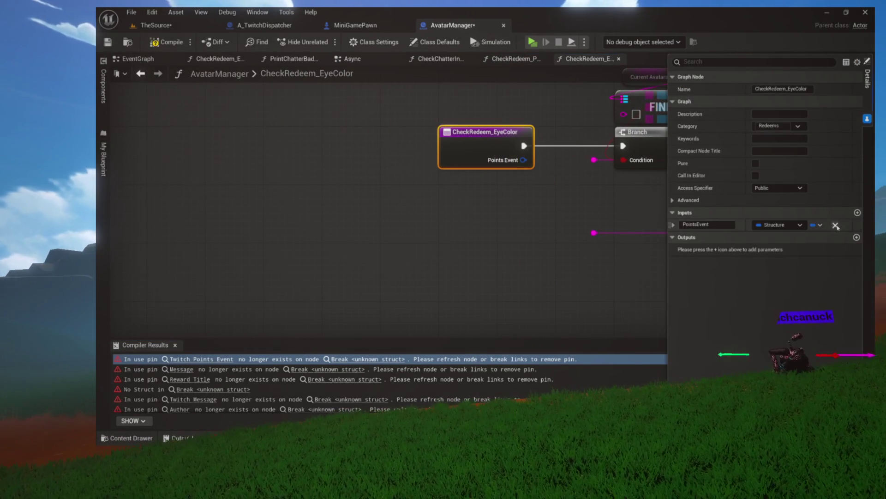
{"action": "left_click", "coordinate": [180, 43]}
Step: Delete the erroring Break nodes in CheckRedeem_SetTask and recompile
{"action": "left_click", "coordinate": [224, 358]}
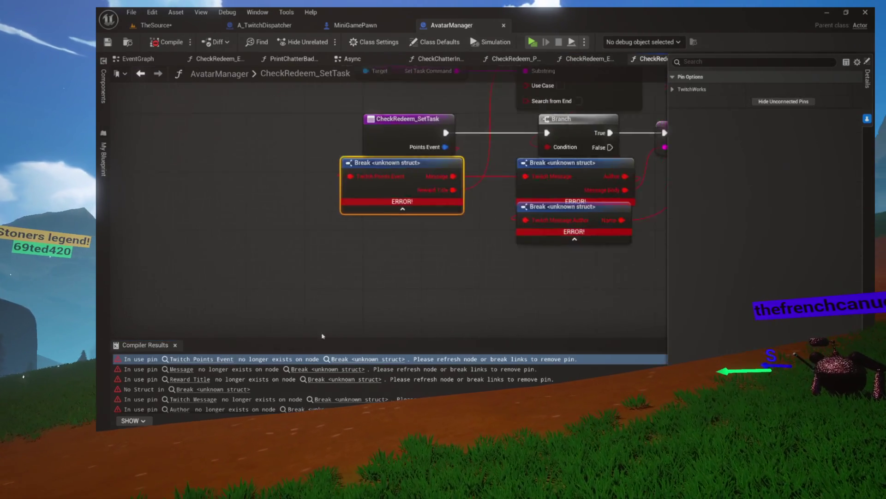
{"action": "left_click_drag", "start_coordinate": [335, 277], "coordinate": [387, 284]}
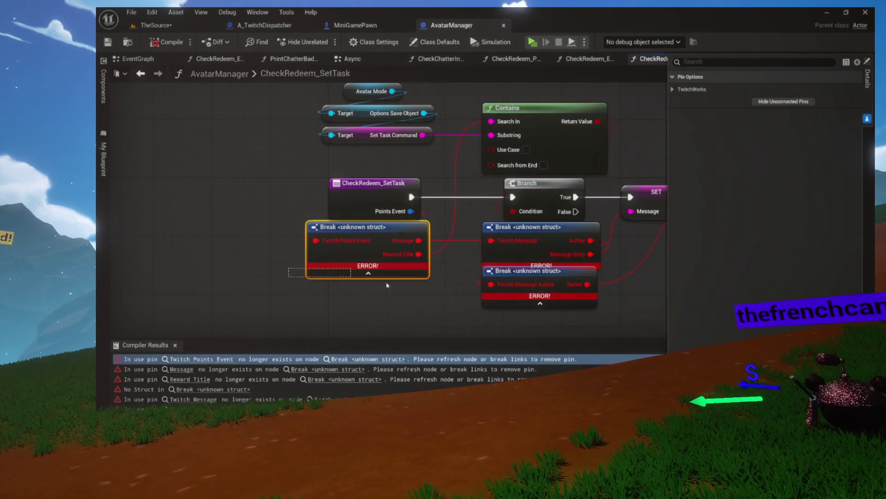
{"action": "left_click_drag", "start_coordinate": [529, 303], "coordinate": [531, 302]}
{"action": "key", "text": "Delete"}
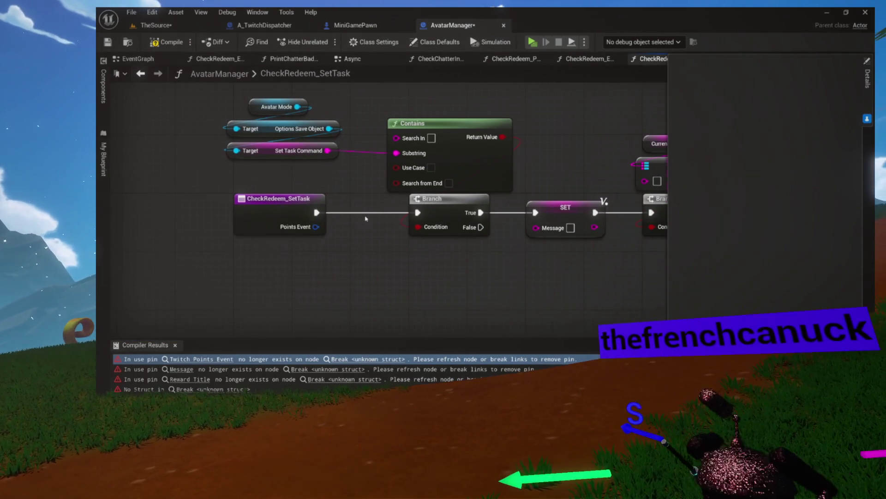
{"action": "left_click", "coordinate": [165, 47]}
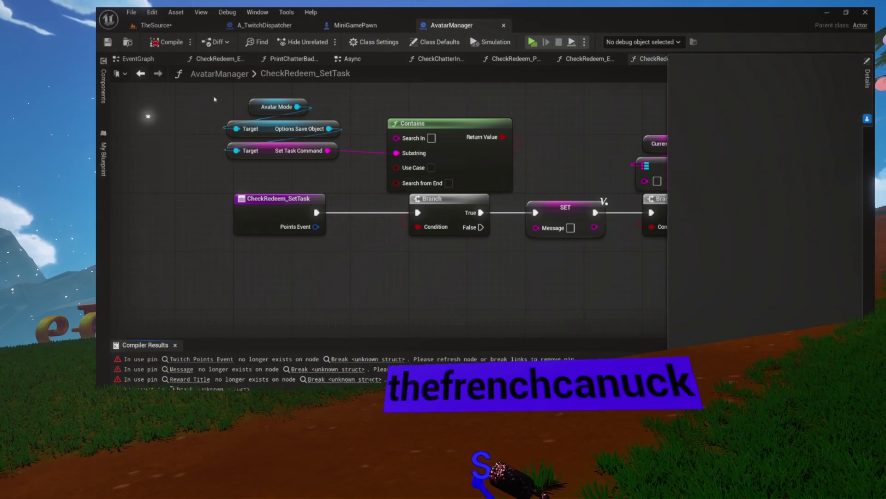
Step: Delete all erroring Break nodes in CheckRedeem_Highlight, then recompile and save
{"action": "left_click", "coordinate": [200, 360]}
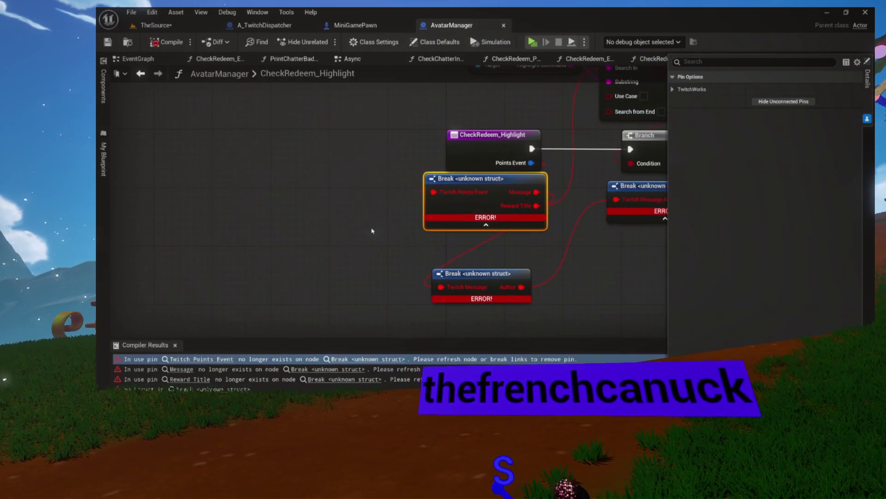
{"action": "left_click_drag", "start_coordinate": [461, 263], "coordinate": [463, 272]}
{"action": "key", "text": "Delete"}
{"action": "left_click_drag", "start_coordinate": [510, 297], "coordinate": [336, 278]}
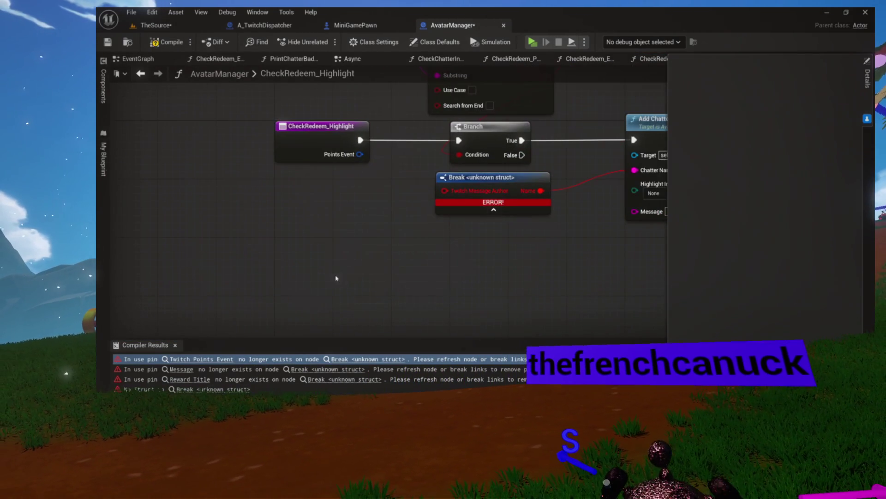
{"action": "left_click_drag", "start_coordinate": [435, 213], "coordinate": [455, 180]}
{"action": "key", "text": "Delete"}
{"action": "left_click", "coordinate": [163, 43]}
Step: Clear Break nodes from CheckRedeem_Navigate and CheckModCommands, moving Check Twitch Privileges off the Branch
{"action": "left_click", "coordinate": [219, 363]}
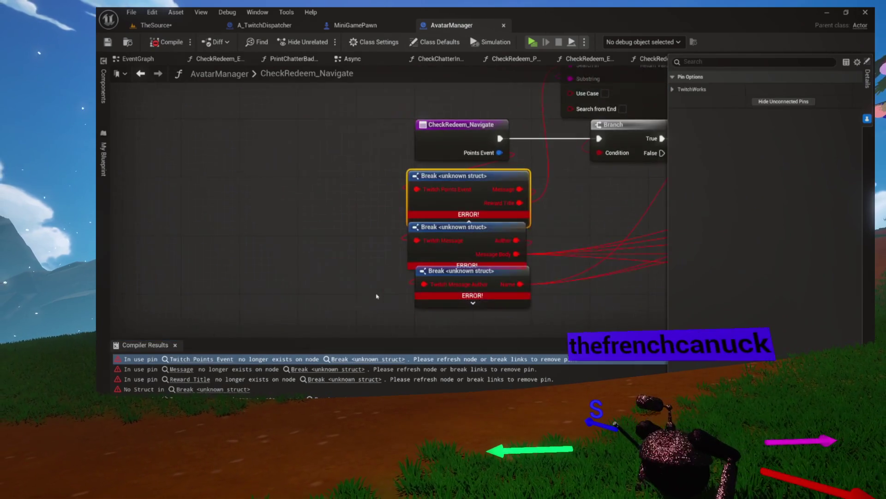
{"action": "key", "text": "Delete"}
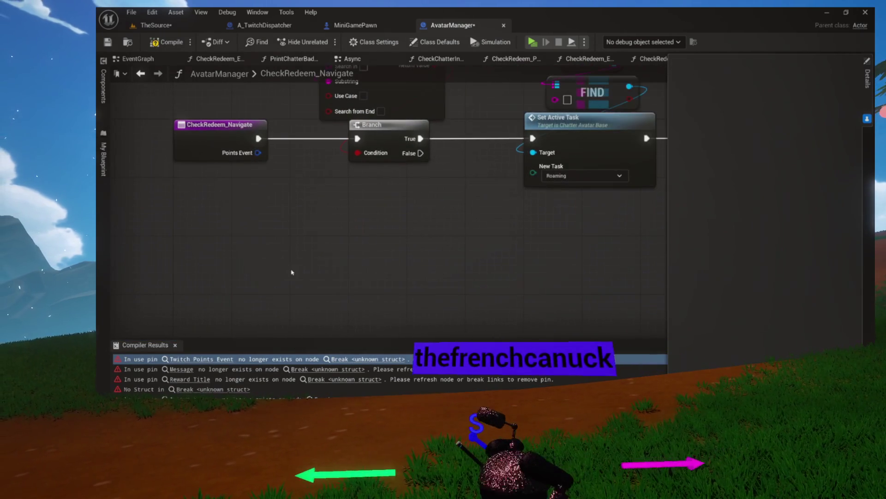
{"action": "left_click", "coordinate": [178, 42]}
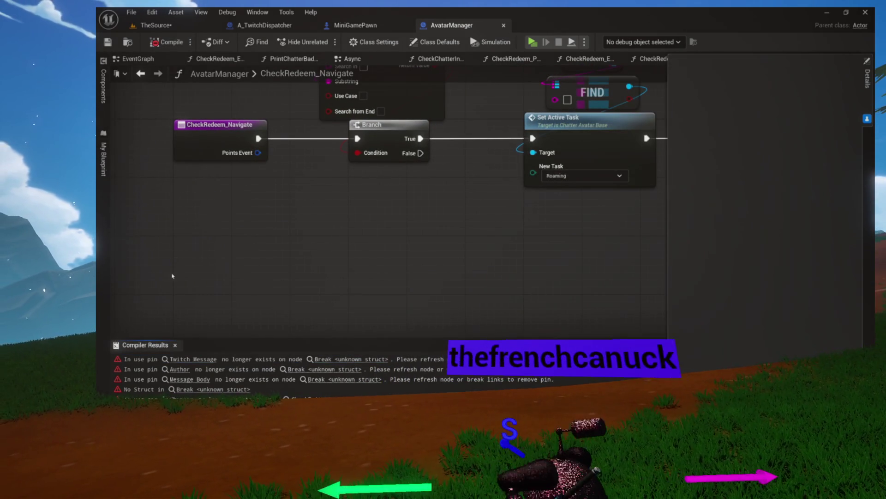
{"action": "left_click", "coordinate": [185, 360]}
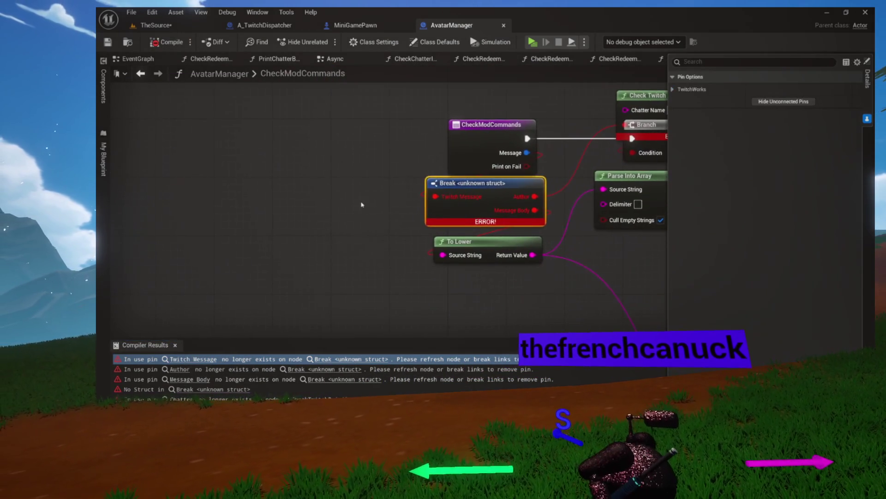
{"action": "key", "text": "Delete"}
{"action": "mouse_move", "coordinate": [449, 196]}
{"action": "left_mouse_down"}
{"action": "mouse_move", "coordinate": [324, 187]}
{"action": "mouse_move", "coordinate": [176, 249]}
{"action": "left_mouse_up"}
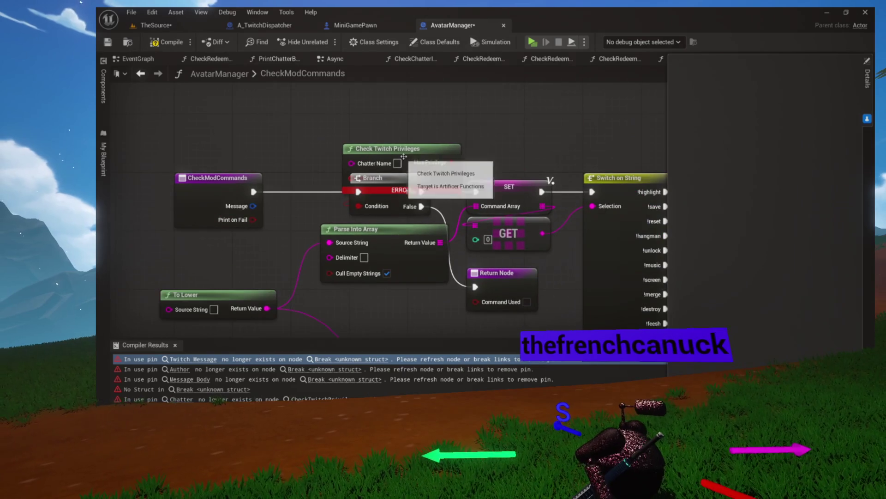
{"action": "left_click_drag", "start_coordinate": [391, 145], "coordinate": [391, 100]}
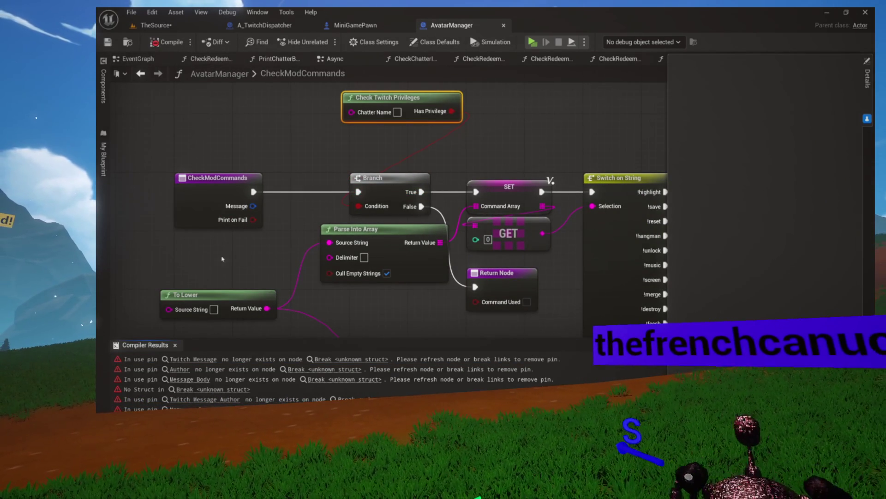
Step: Delete CheckNormieCommands' two Break nodes, recompile, then delete CheckRedeem_Turbo's three Break nodes
{"action": "left_click", "coordinate": [203, 360]}
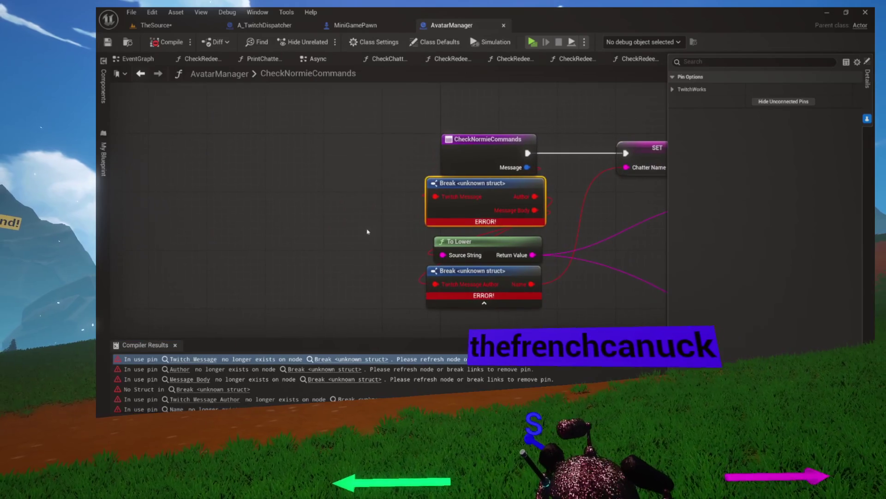
{"action": "key", "text": "Delete"}
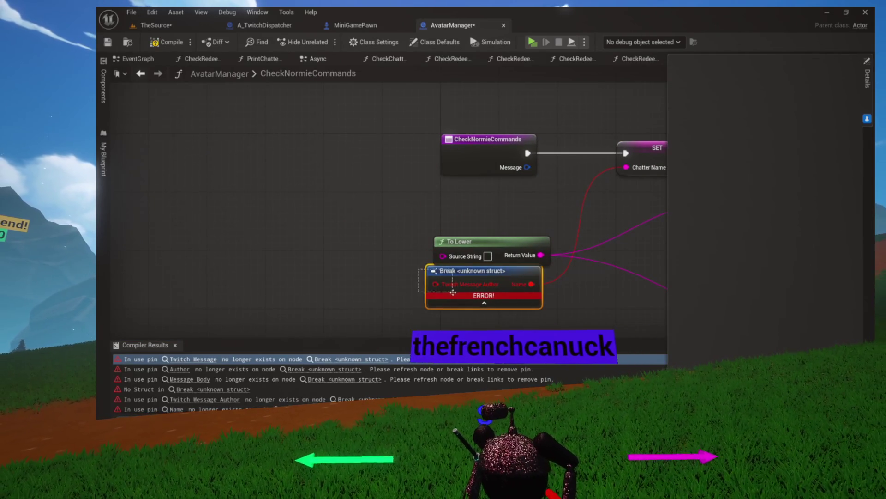
{"action": "key", "text": "Delete"}
{"action": "left_click_drag", "start_coordinate": [501, 174], "coordinate": [376, 205]}
{"action": "left_click_drag", "start_coordinate": [365, 269], "coordinate": [282, 263]}
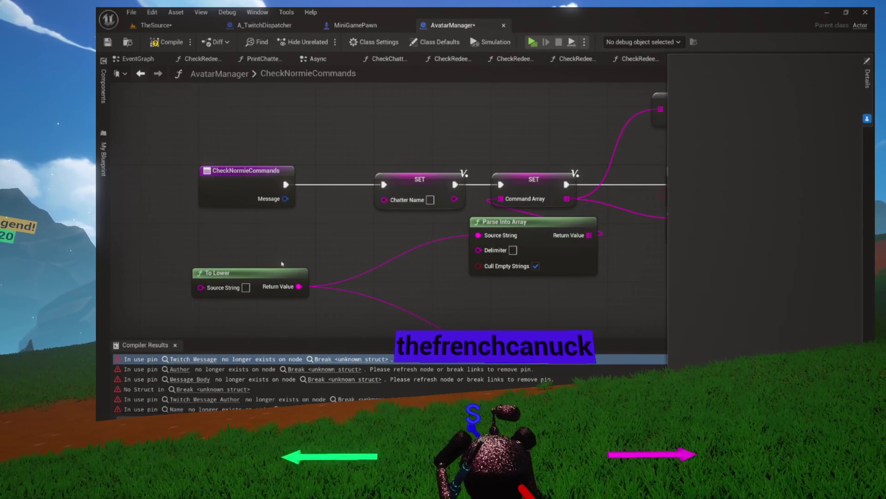
{"action": "left_click", "coordinate": [171, 42]}
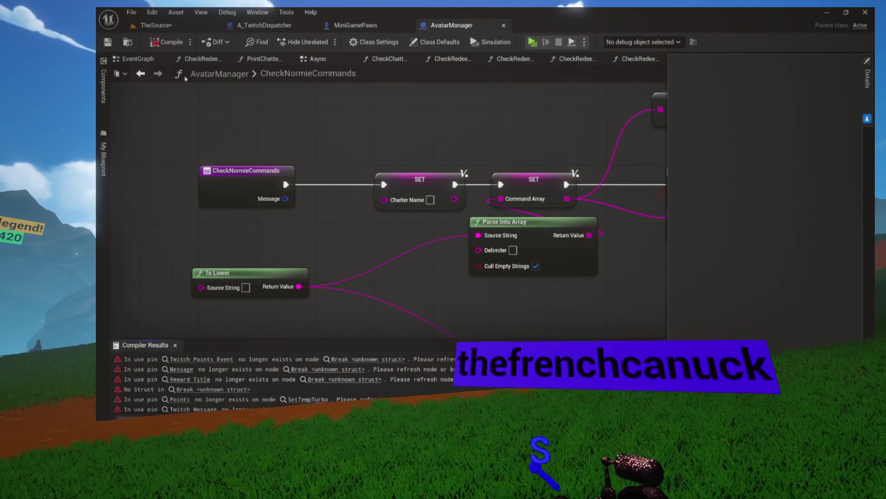
{"action": "left_click", "coordinate": [184, 359]}
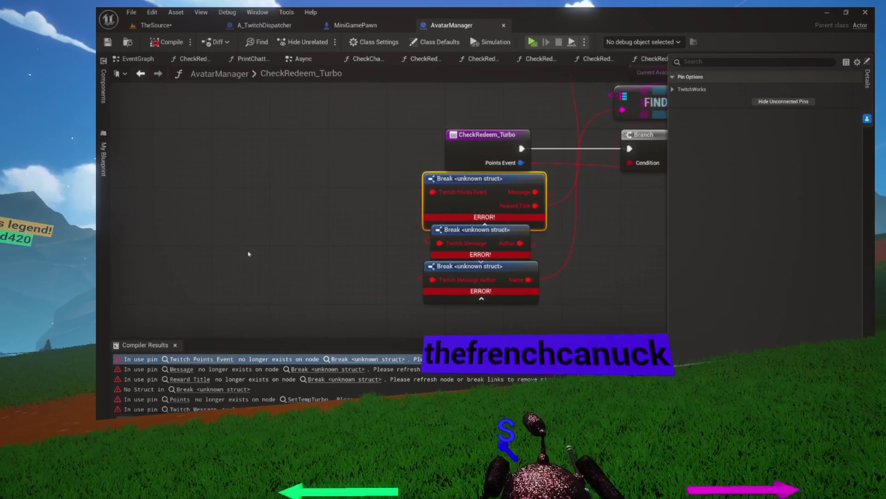
{"action": "key", "text": "Delete"}
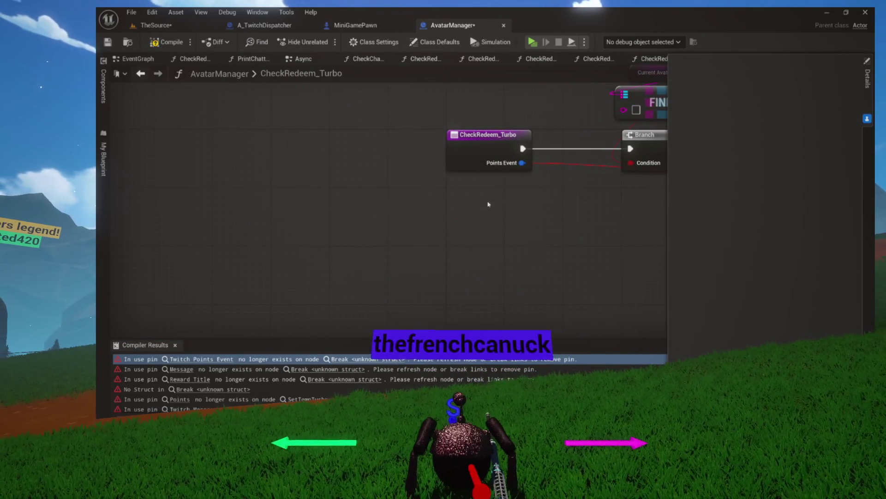
Step: Remove PointsEvent from CheckRedeem_Turbo and PrintRedeemInfo, deleting PrintRedeemInfo's three broken Break nodes
{"action": "left_click", "coordinate": [342, 146]}
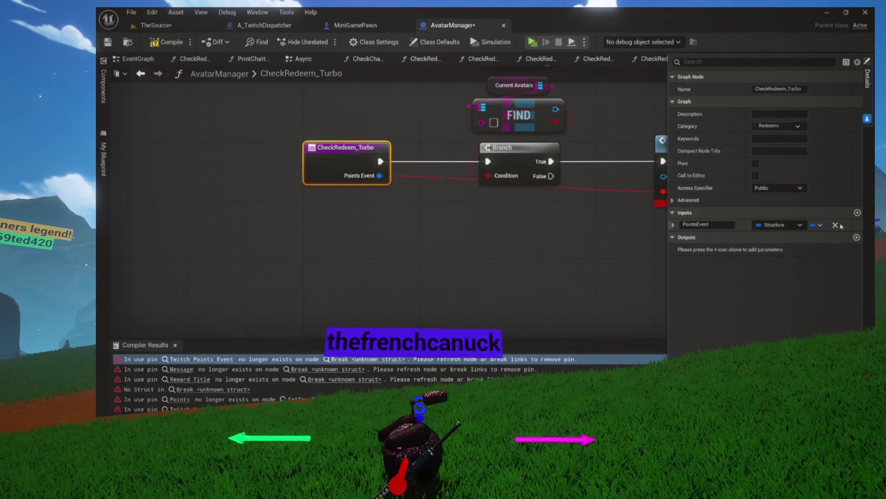
{"action": "left_click", "coordinate": [836, 225]}
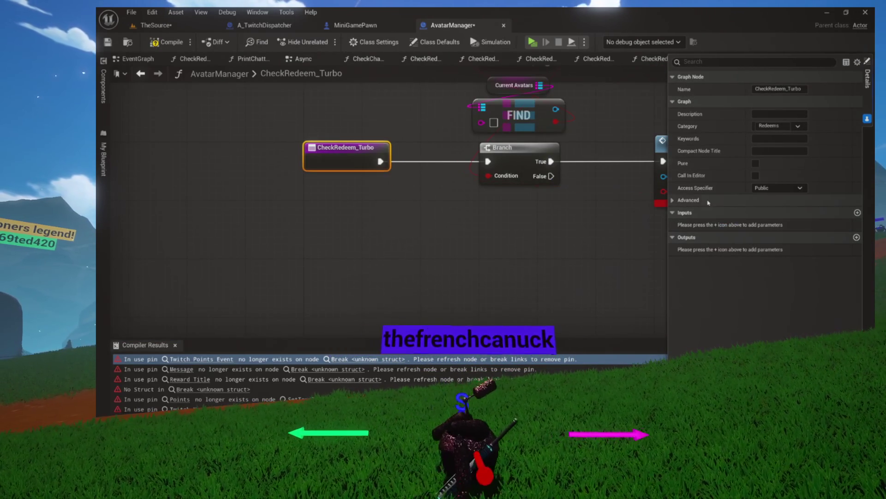
{"action": "left_click", "coordinate": [173, 44]}
{"action": "left_click", "coordinate": [214, 359]}
{"action": "key", "text": "Delete"}
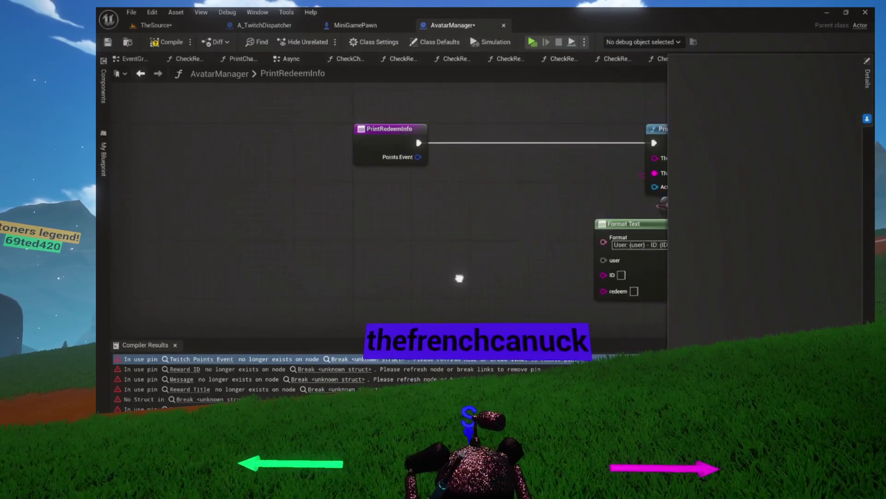
{"action": "left_click", "coordinate": [355, 148]}
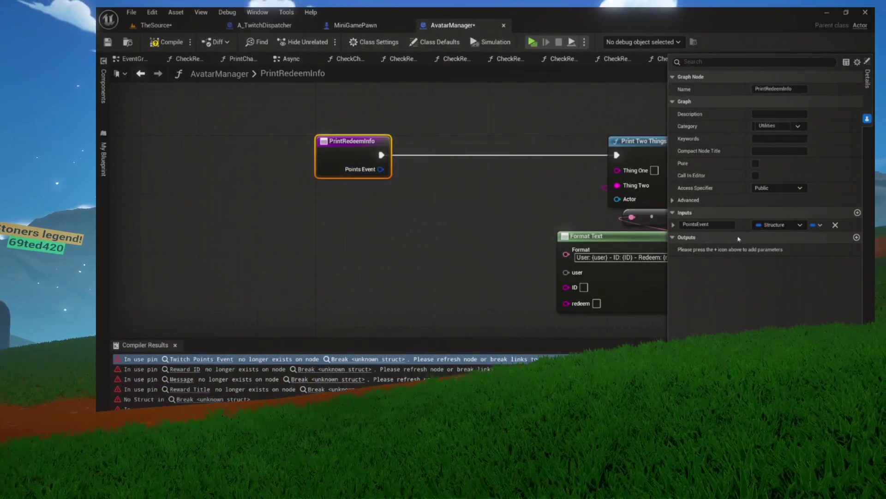
{"action": "left_click", "coordinate": [835, 225]}
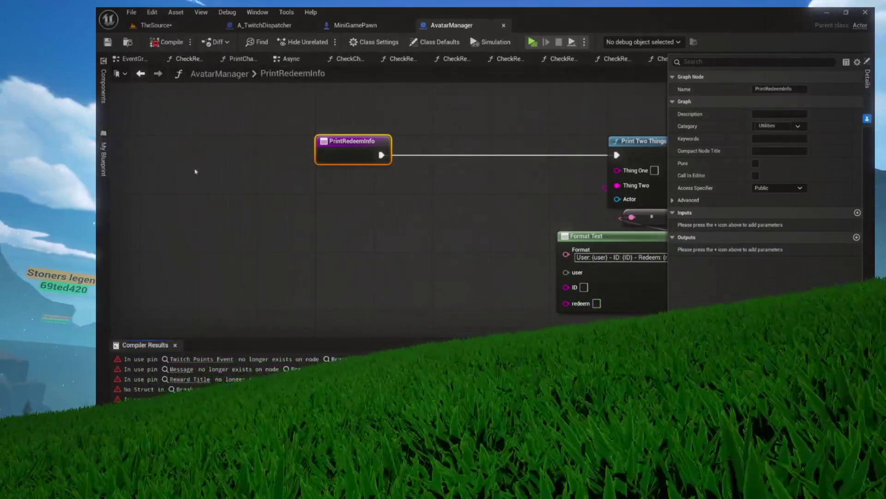
Step: In CheckRedeem_NameDiscovery, delete both broken Break nodes and the PointsEvent input, then save
{"action": "left_click", "coordinate": [214, 358]}
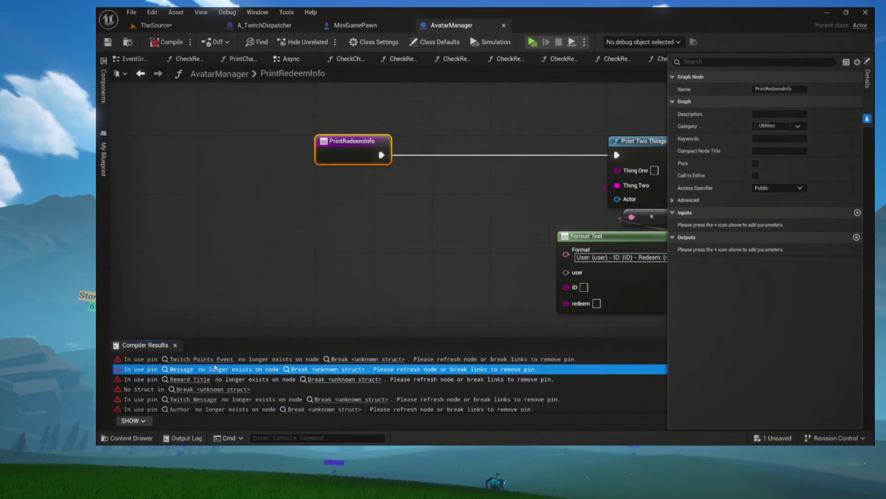
{"action": "double_click", "coordinate": [215, 359]}
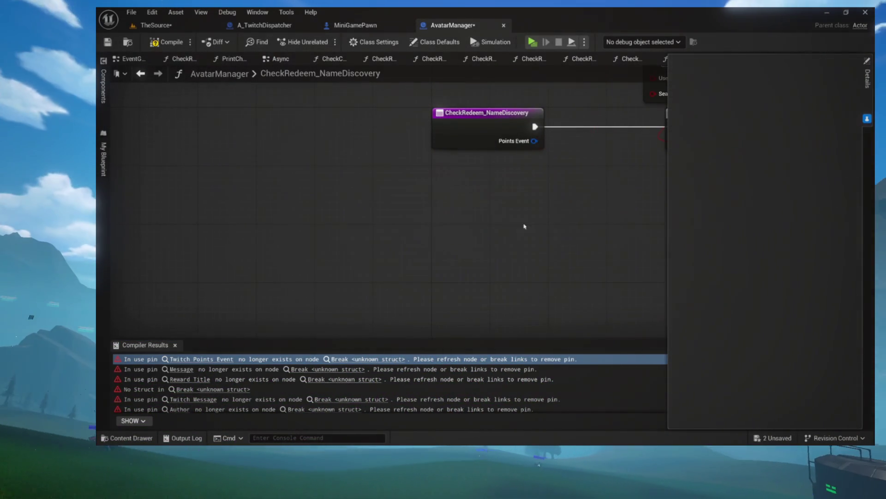
{"action": "left_click_drag", "start_coordinate": [517, 231], "coordinate": [340, 266]}
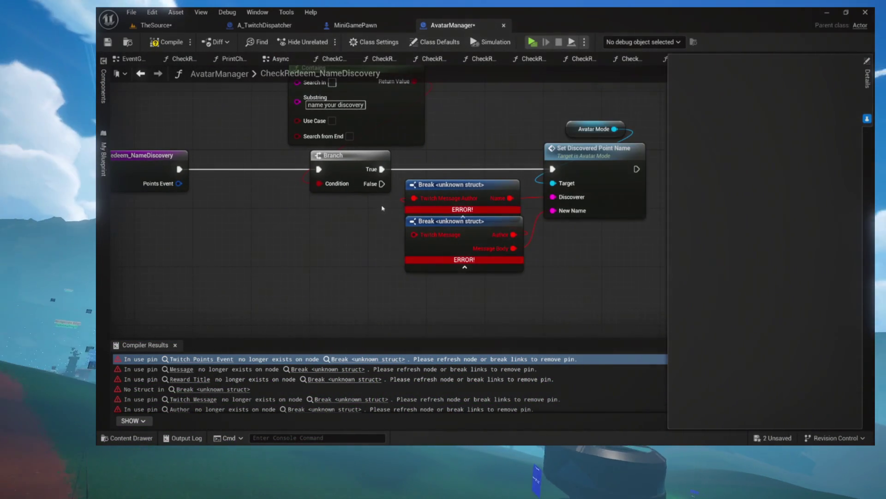
{"action": "left_click_drag", "start_coordinate": [381, 208], "coordinate": [426, 242]}
{"action": "key", "text": "Delete"}
{"action": "left_click", "coordinate": [194, 182]}
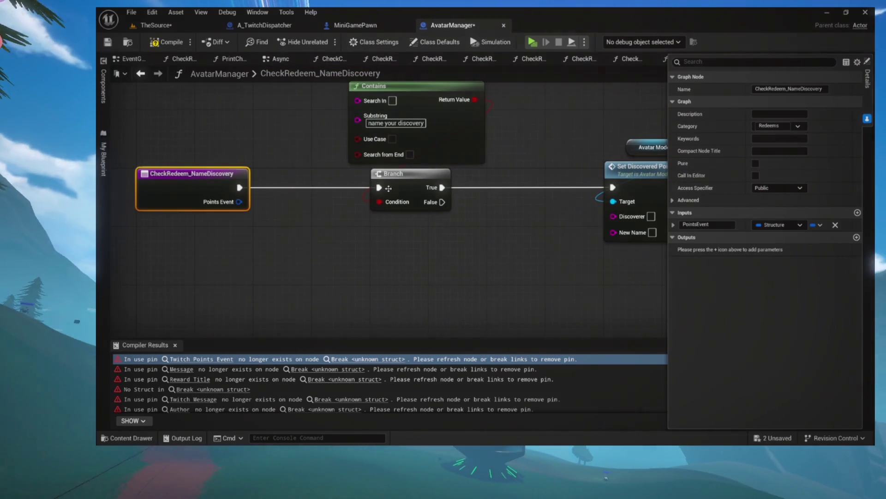
{"action": "left_click", "coordinate": [835, 225]}
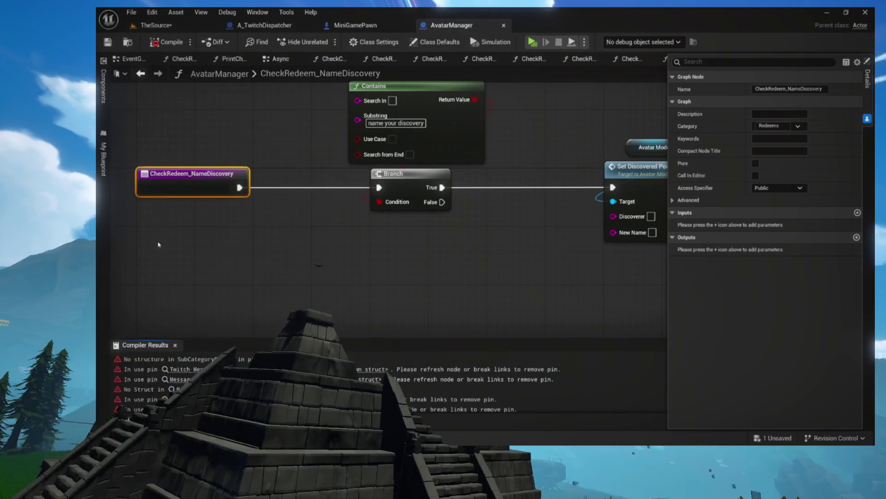
{"action": "key", "text": "ctrl+s"}
{"action": "left_click", "coordinate": [182, 373]}
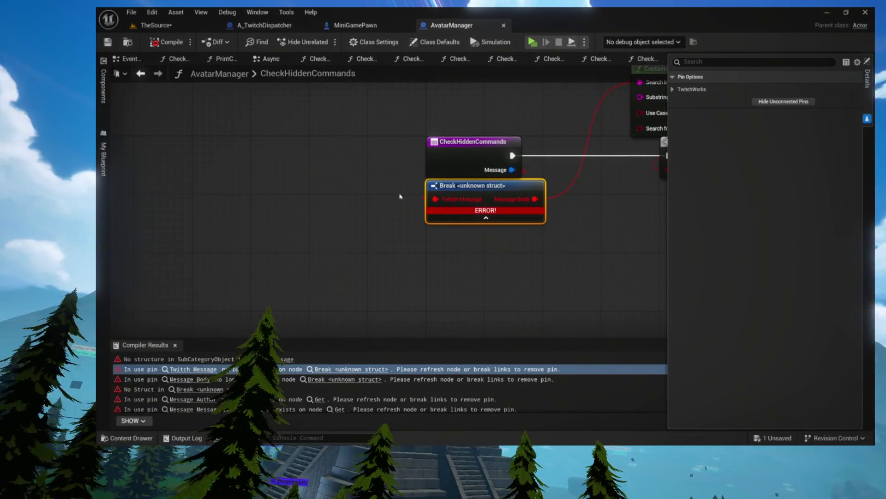
Step: Delete the broken Get and Break Message nodes in CheckHiddenCommands and compile
{"action": "key", "text": "Delete"}
{"action": "scroll", "coordinate": [461, 214], "scroll_direction": "down", "scroll_amount": 4}
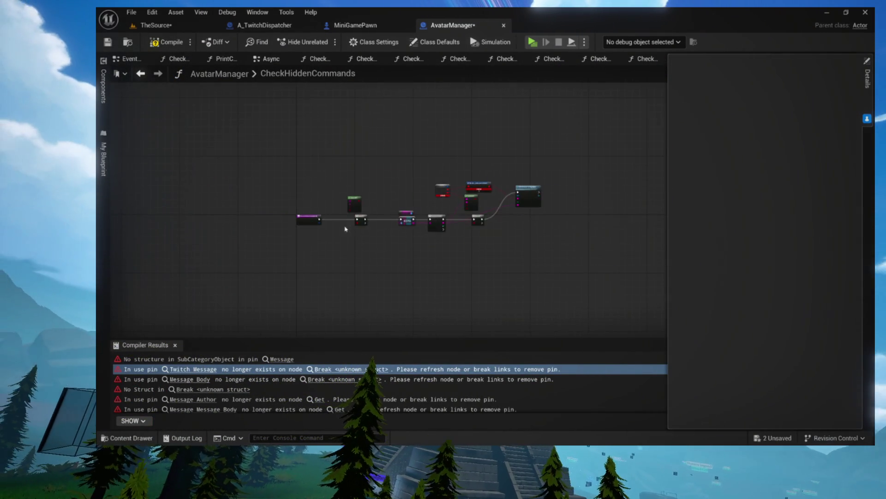
{"action": "scroll", "coordinate": [301, 164], "scroll_direction": "up", "scroll_amount": 2}
{"action": "left_click_drag", "start_coordinate": [283, 162], "coordinate": [427, 221]}
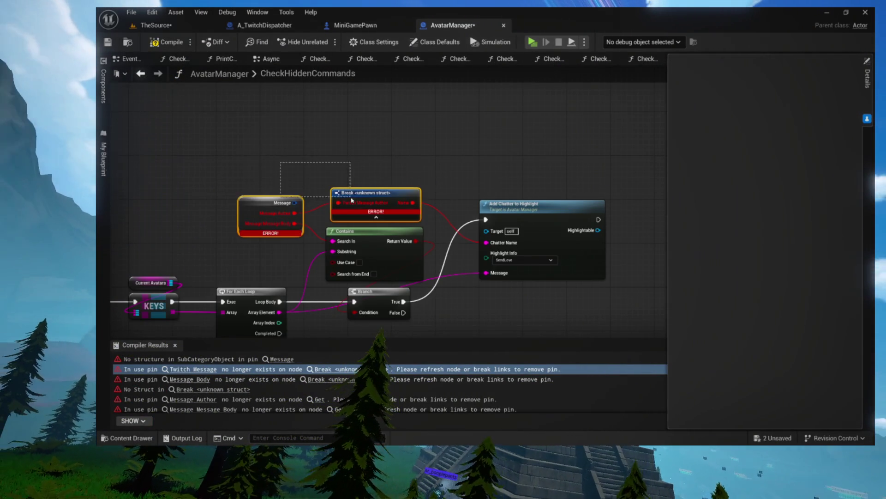
{"action": "key", "text": "Delete"}
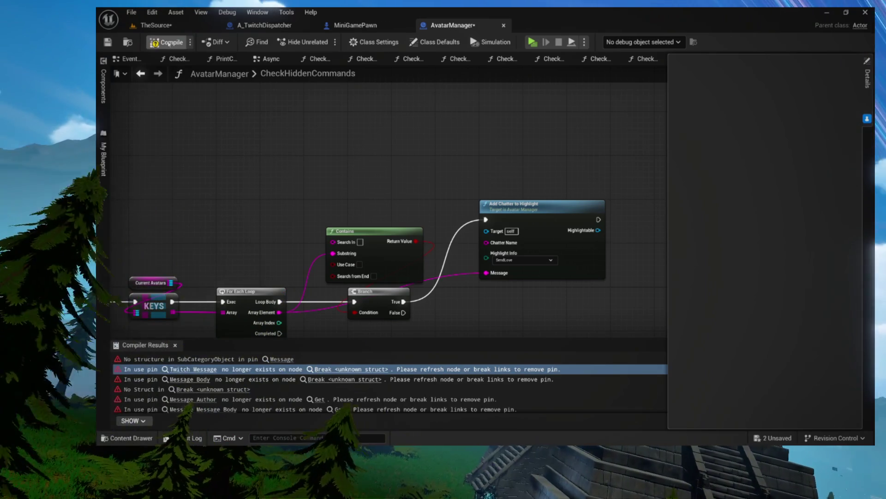
{"action": "left_click", "coordinate": [181, 46]}
Step: Go to the first remaining error and delete ProcessBadges' broken Break node
{"action": "left_click", "coordinate": [374, 359]}
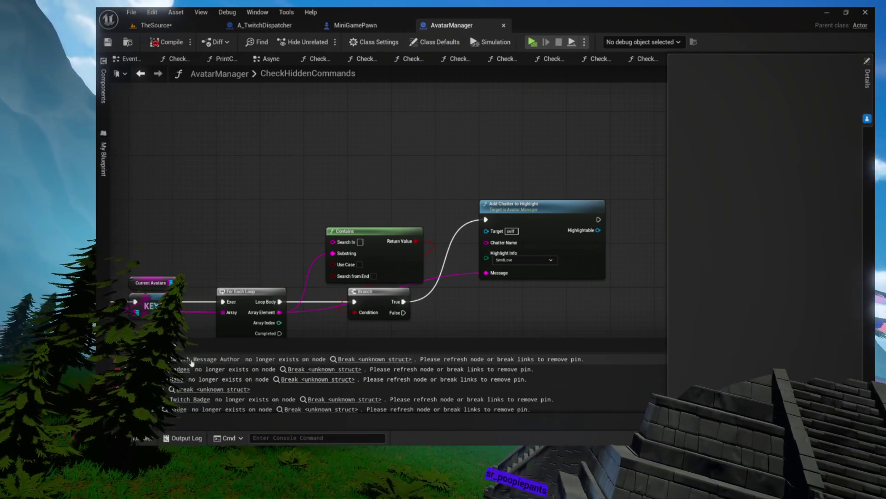
{"action": "left_click_drag", "start_coordinate": [426, 226], "coordinate": [328, 227]}
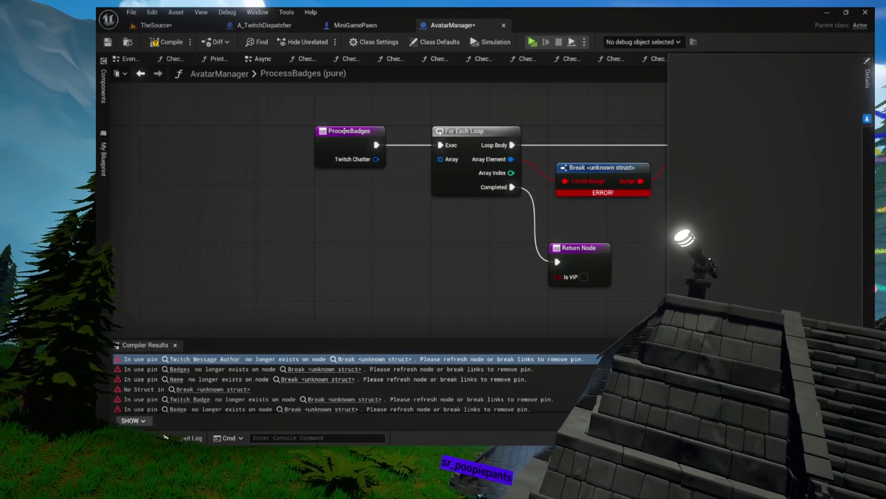
{"action": "left_click", "coordinate": [349, 138]}
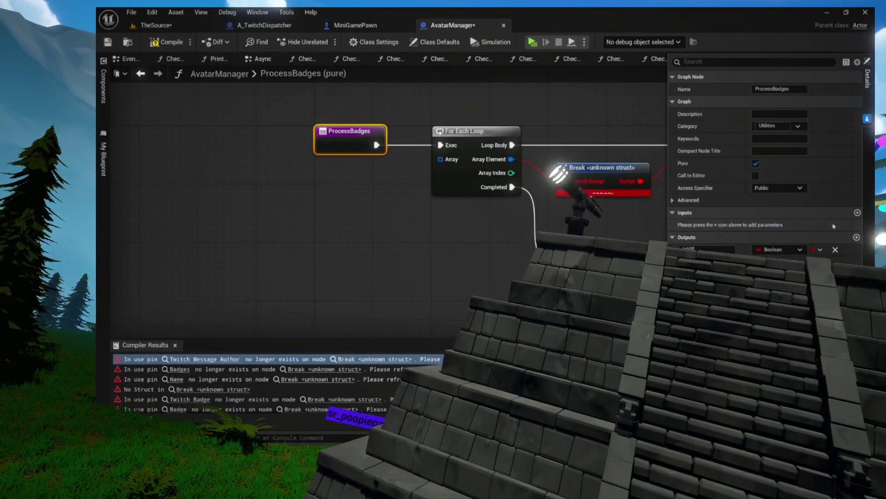
{"action": "left_click_drag", "start_coordinate": [416, 254], "coordinate": [262, 248]}
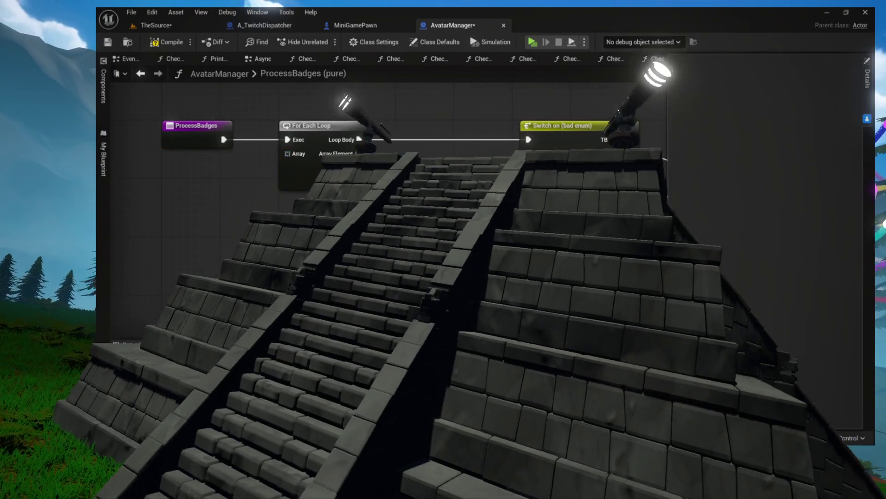
{"action": "key", "text": "Delete"}
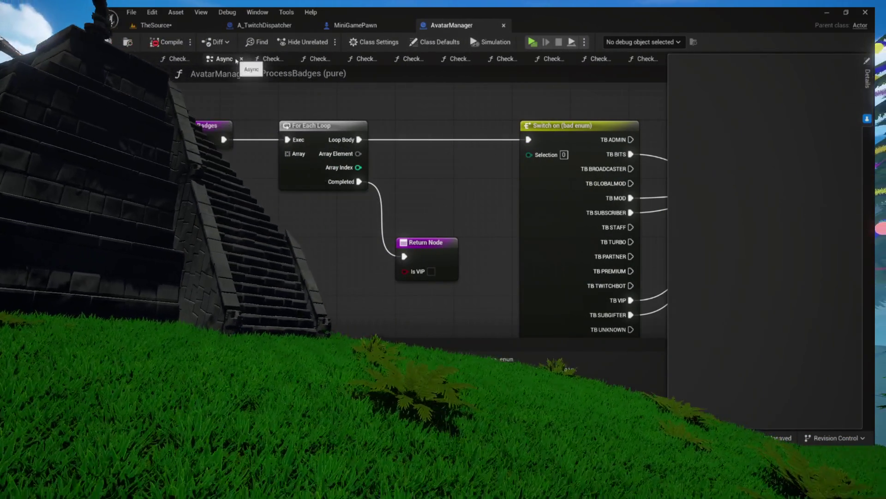
Step: Close CheckChatterInSave and the extra CheckRedeem function graphs
{"action": "left_click", "coordinate": [233, 59]}
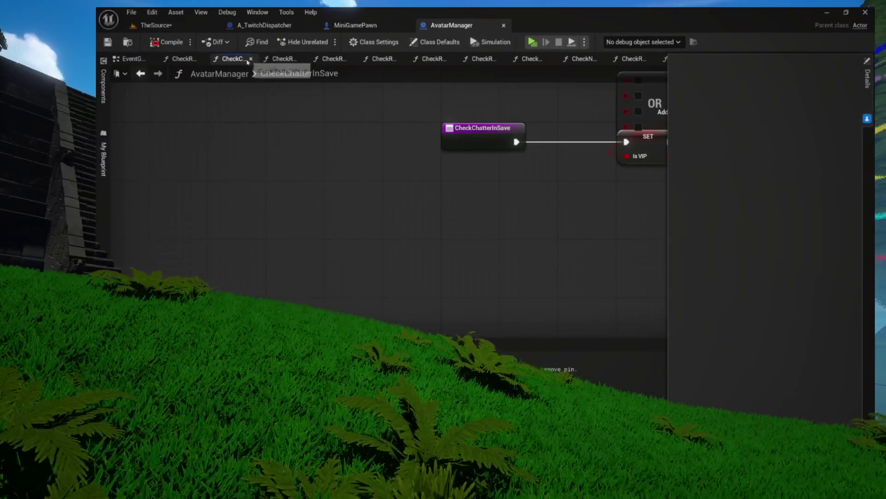
{"action": "left_click", "coordinate": [208, 60]}
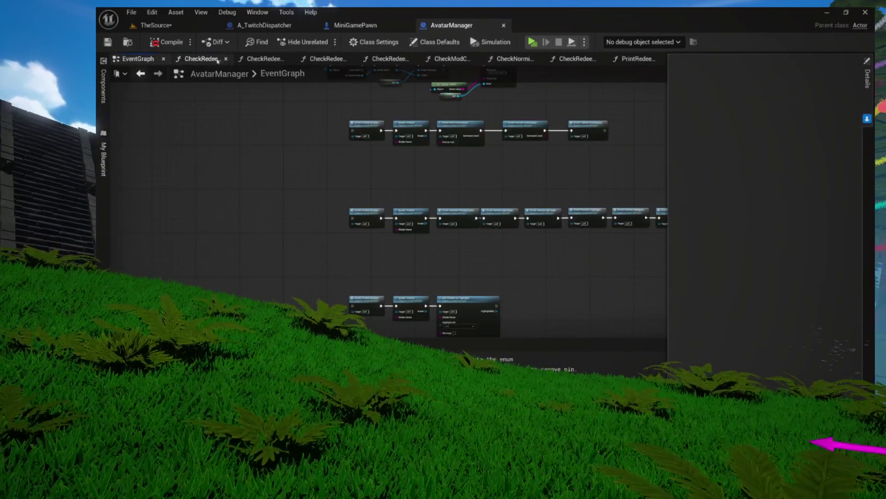
{"action": "left_click", "coordinate": [237, 59]}
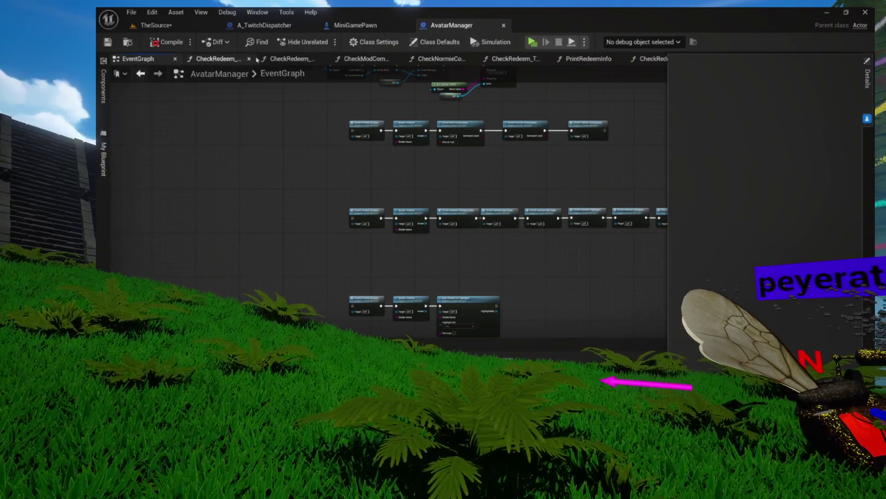
{"action": "left_click", "coordinate": [242, 59]}
{"action": "left_click", "coordinate": [249, 59]}
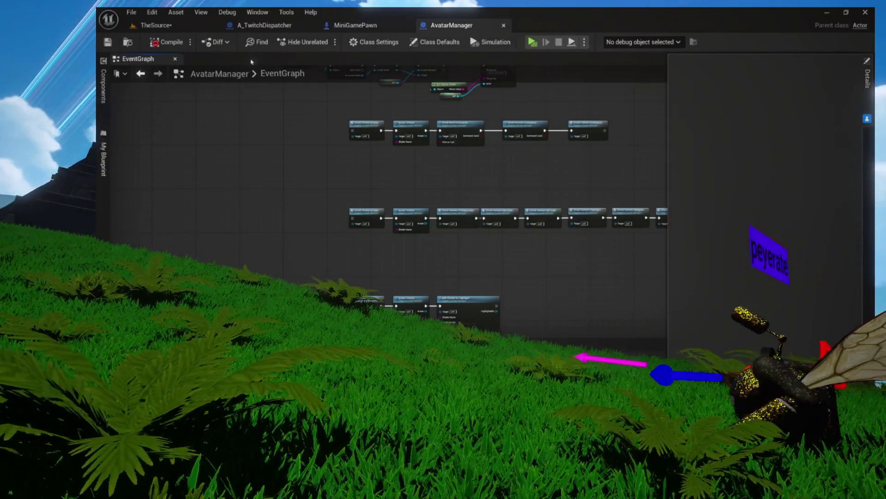
Step: Open ProcessBadges and delete its Switch on (bad enum) node
{"action": "double_click", "coordinate": [359, 226]}
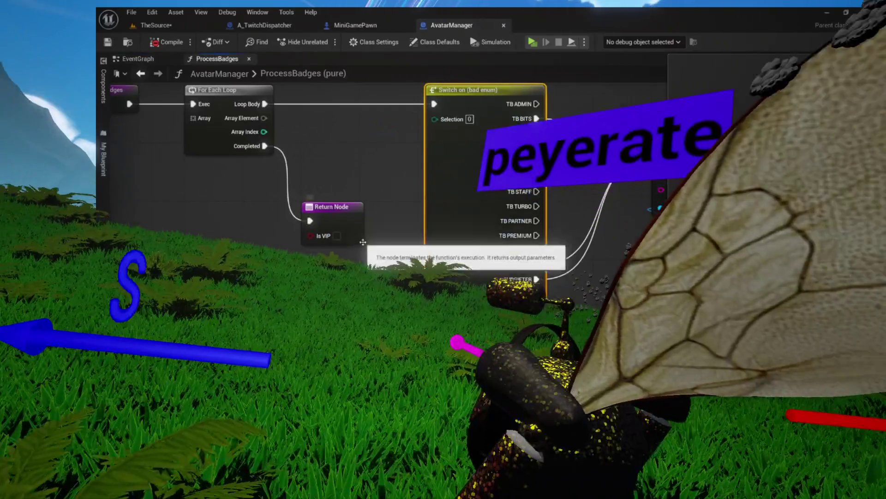
{"action": "mouse_move", "coordinate": [359, 228]}
{"action": "left_mouse_down"}
{"action": "mouse_move", "coordinate": [259, 258]}
{"action": "mouse_move", "coordinate": [270, 308]}
{"action": "left_mouse_up"}
{"action": "scroll", "coordinate": [325, 222], "scroll_direction": "down", "scroll_amount": 3}
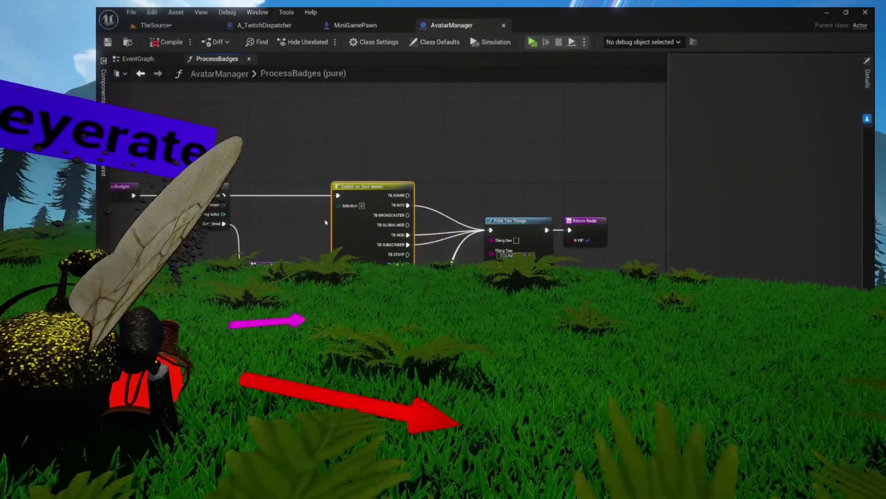
{"action": "mouse_move", "coordinate": [325, 222]}
{"action": "left_mouse_down"}
{"action": "mouse_move", "coordinate": [418, 218]}
{"action": "mouse_move", "coordinate": [330, 177]}
{"action": "left_mouse_up"}
{"action": "key", "text": "Delete"}
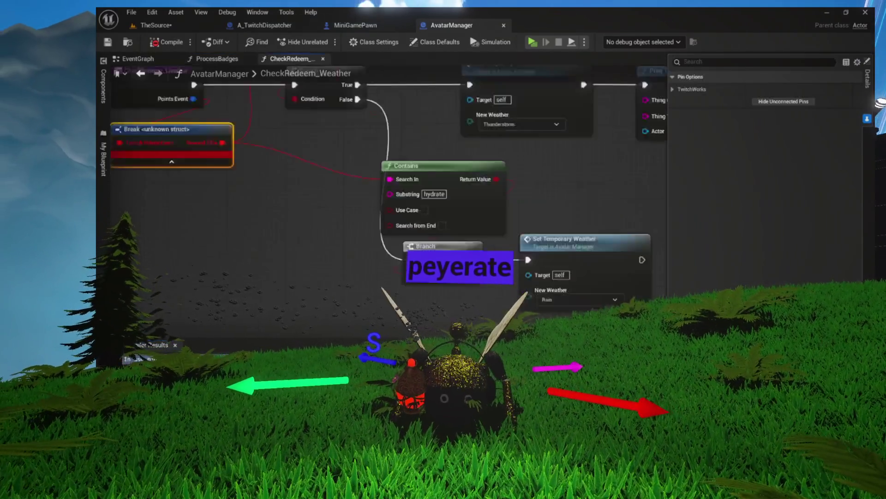
Step: Delete CheckRedeem_Weather's broken Break node and PointsEvent input, then save the blueprint
{"action": "key", "text": "Delete"}
{"action": "left_click_drag", "start_coordinate": [505, 133], "coordinate": [351, 117]}
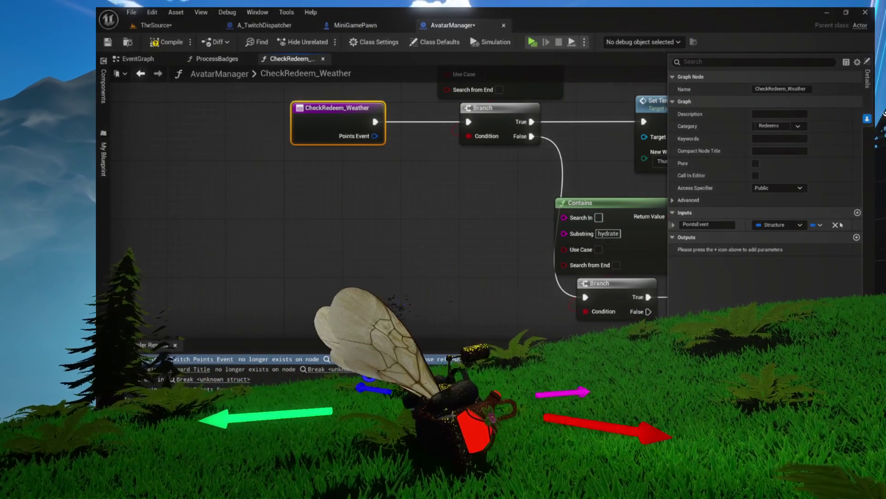
{"action": "left_click", "coordinate": [837, 225]}
{"action": "mouse_move", "coordinate": [602, 166]}
{"action": "left_mouse_down"}
{"action": "mouse_move", "coordinate": [259, 194]}
{"action": "mouse_move", "coordinate": [184, 138]}
{"action": "mouse_move", "coordinate": [180, 148]}
{"action": "left_mouse_up"}
{"action": "key", "text": "ctrl+s"}
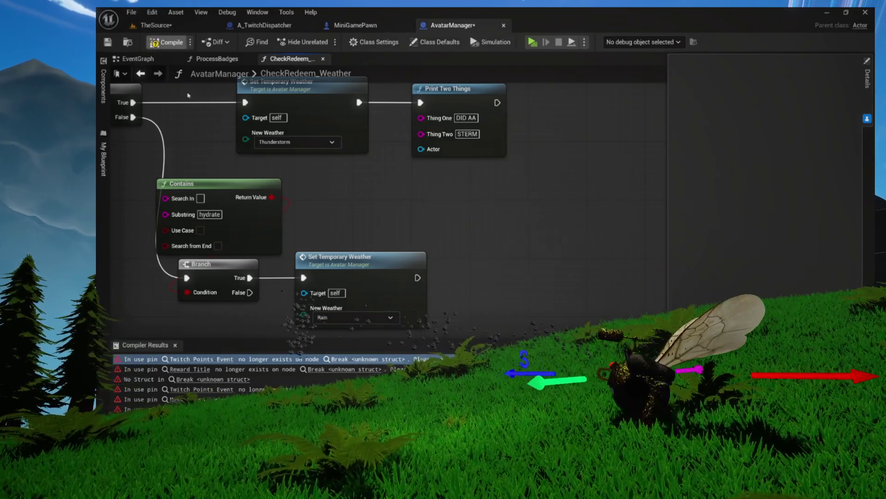
Step: Delete the three broken Break nodes in CheckRedeem_DropPoint and show its function settings
{"action": "left_click", "coordinate": [184, 363]}
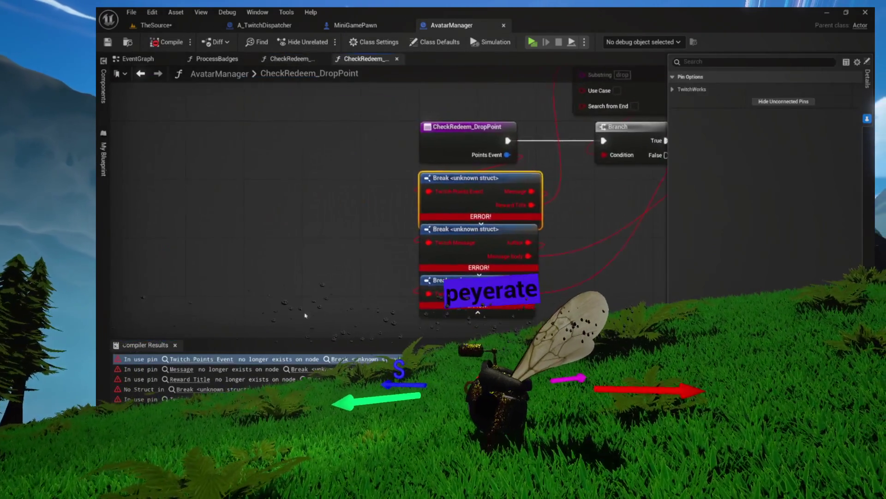
{"action": "key", "text": "Delete"}
{"action": "left_click_drag", "start_coordinate": [524, 302], "coordinate": [396, 283]}
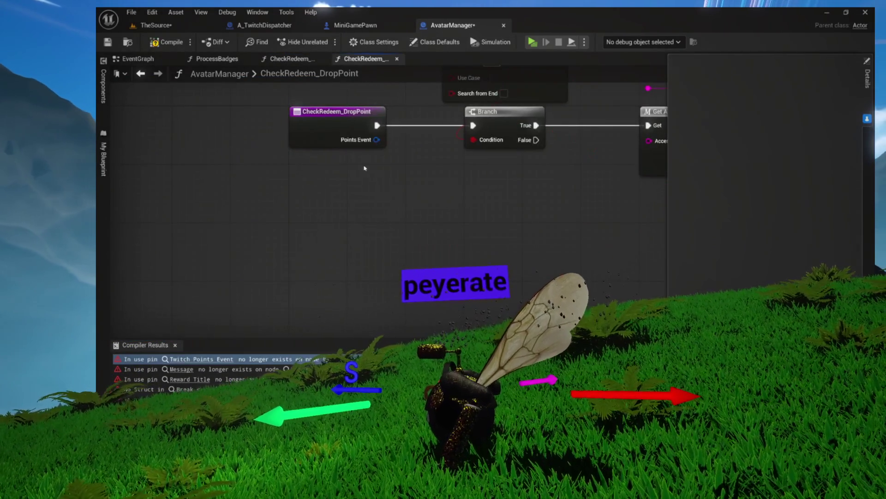
{"action": "left_click", "coordinate": [349, 124]}
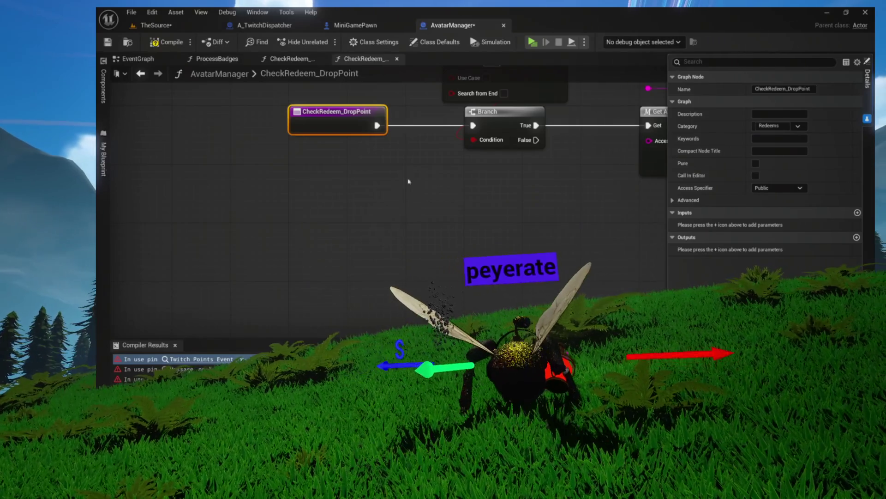
{"action": "left_click_drag", "start_coordinate": [347, 179], "coordinate": [184, 267]}
{"action": "scroll", "coordinate": [179, 131], "scroll_direction": "down", "scroll_amount": 3}
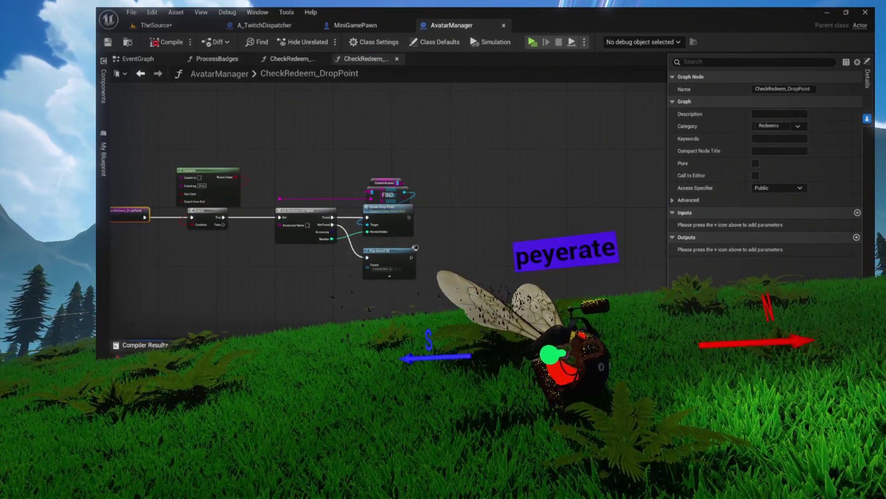
Step: Remove the broken Break nodes and PointsEvent inputs from CheckRedeem_Flex and CheckRedeem_Jump
{"action": "key", "text": "Delete"}
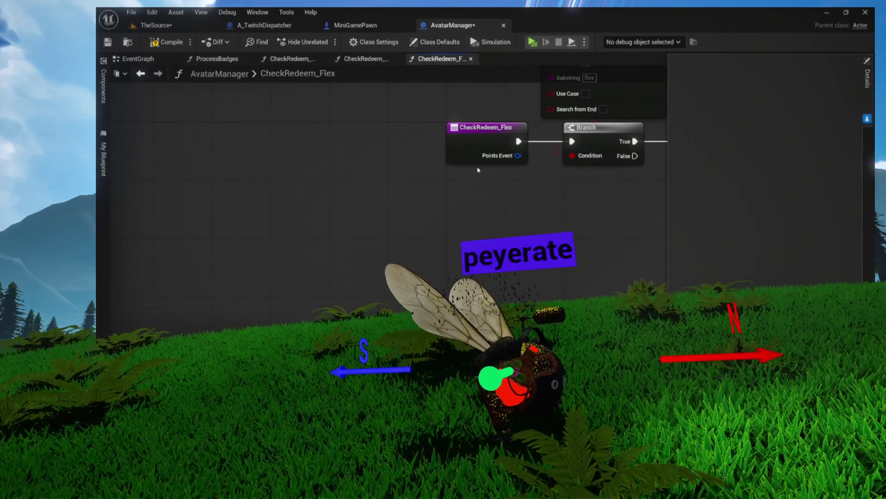
{"action": "left_click", "coordinate": [508, 135]}
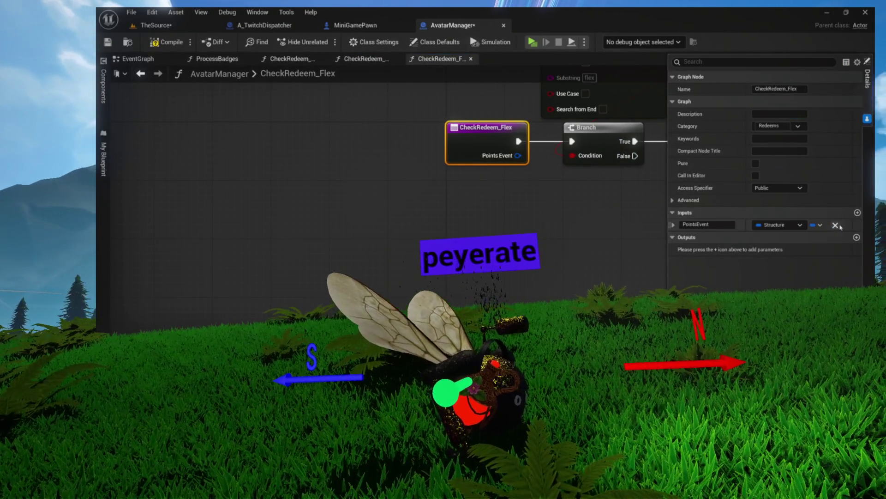
{"action": "left_click", "coordinate": [835, 225]}
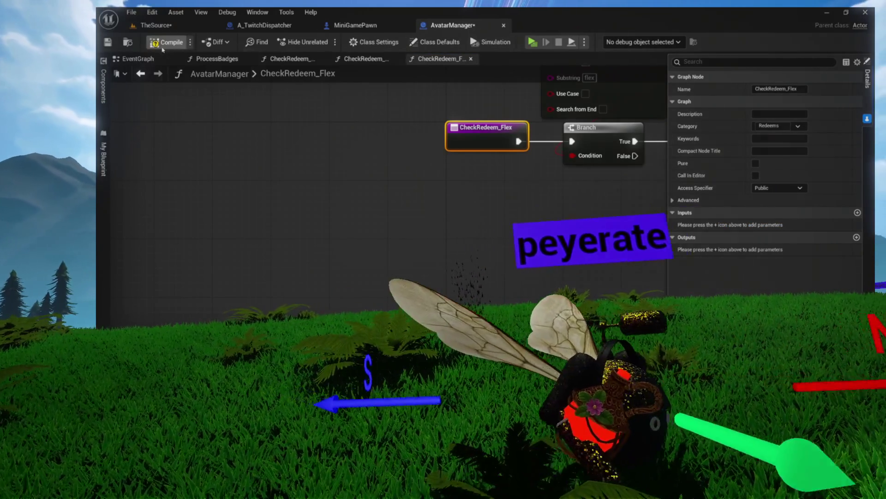
{"action": "left_click", "coordinate": [167, 42]}
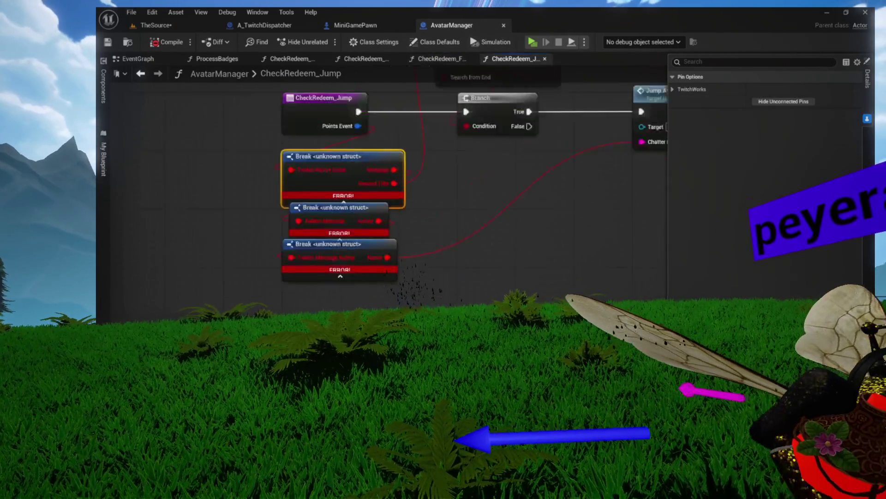
{"action": "key", "text": "Delete"}
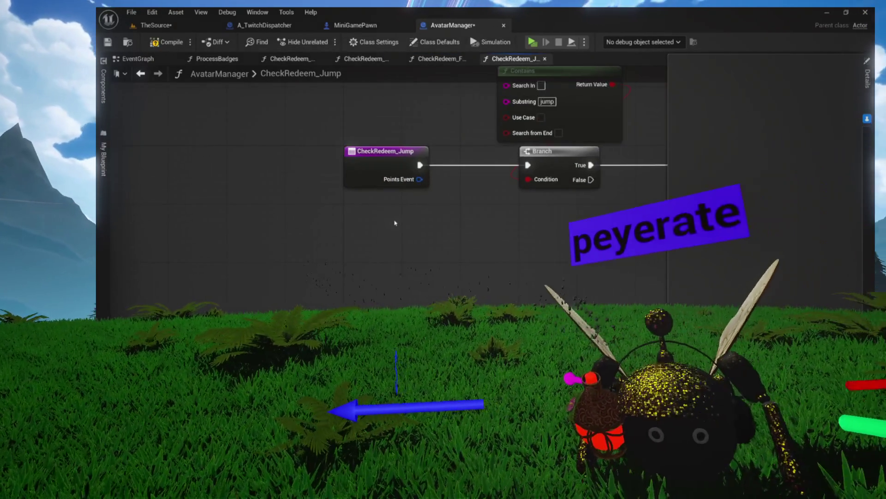
{"action": "left_click", "coordinate": [386, 151]}
{"action": "left_click", "coordinate": [835, 225]}
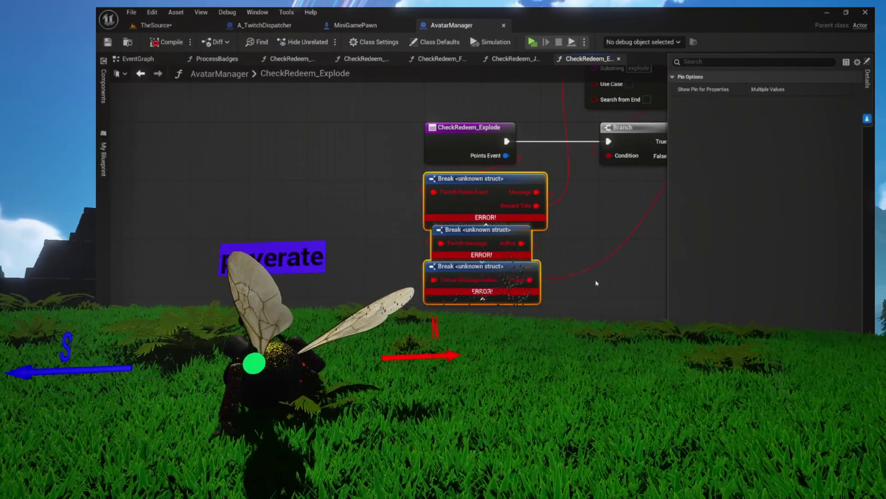
Step: Remove CheckRedeem_Explode's three Break nodes and PointsEvent input, then save and recompile
{"action": "key", "text": "Delete"}
{"action": "left_click", "coordinate": [413, 183]}
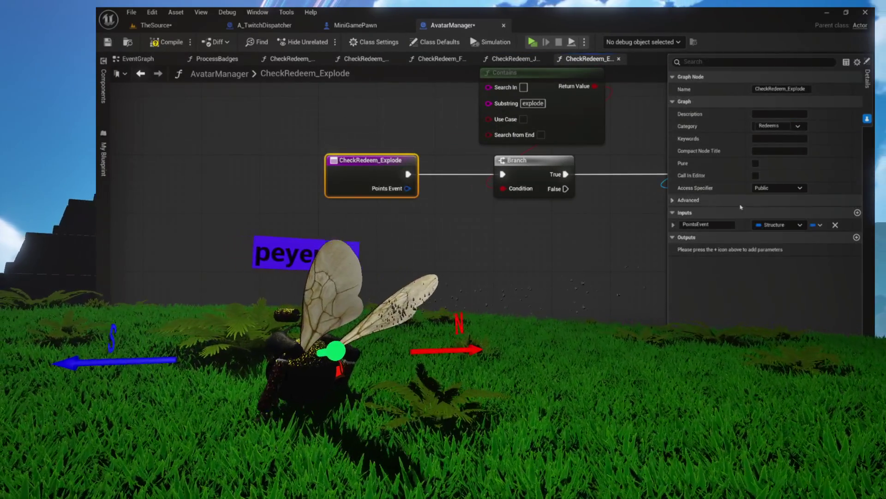
{"action": "left_click", "coordinate": [837, 225]}
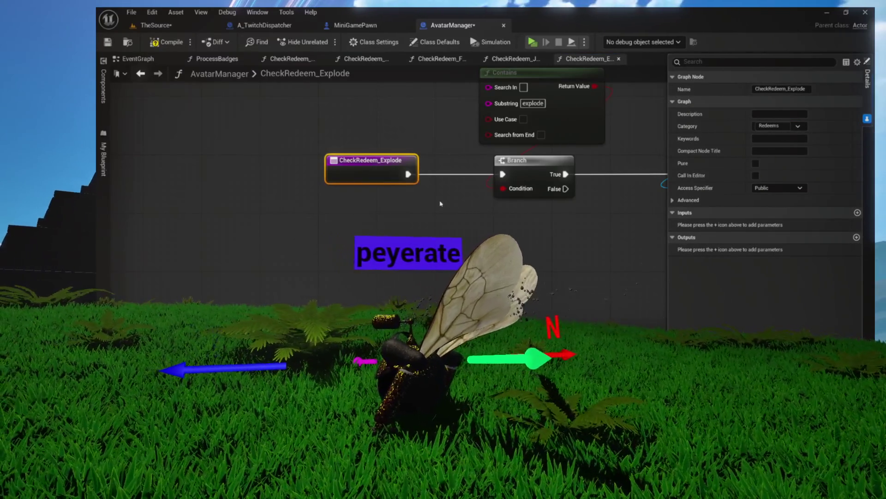
{"action": "key", "text": "ctrl+s"}
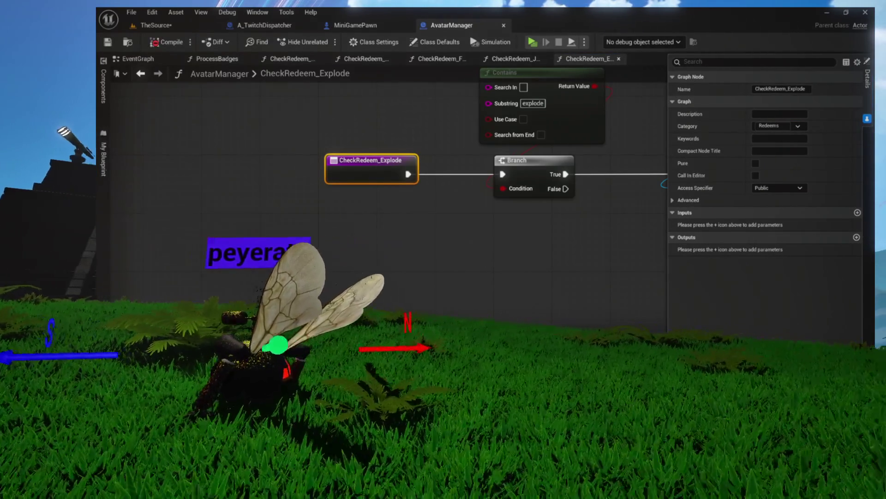
{"action": "key", "text": "F7"}
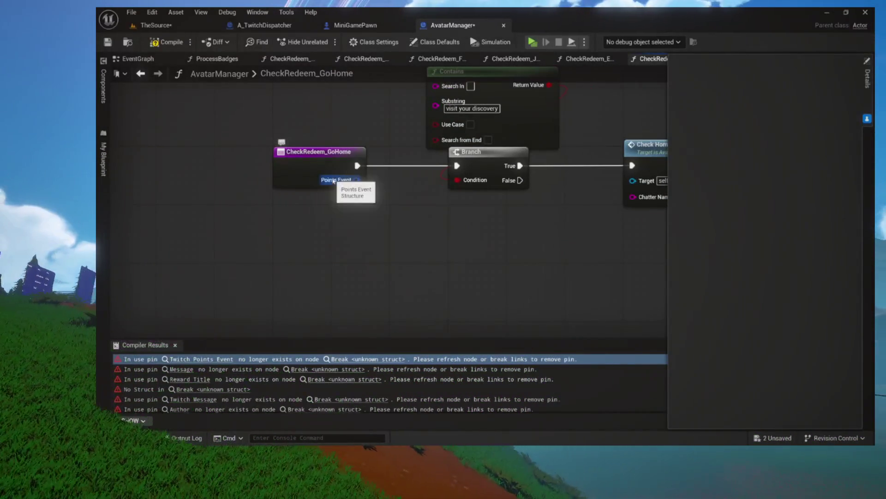
Step: Remove the PointsEvent input from CheckRedeem_GoHome and save
{"action": "left_click", "coordinate": [333, 180]}
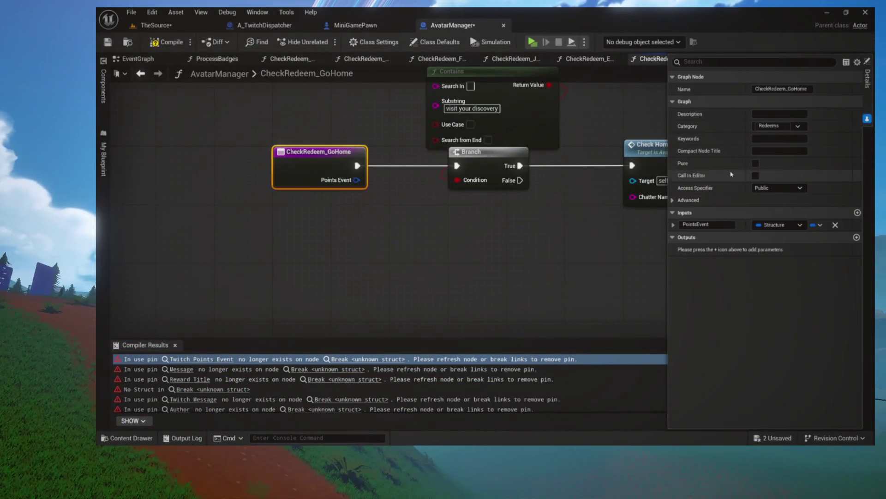
{"action": "left_click", "coordinate": [836, 225]}
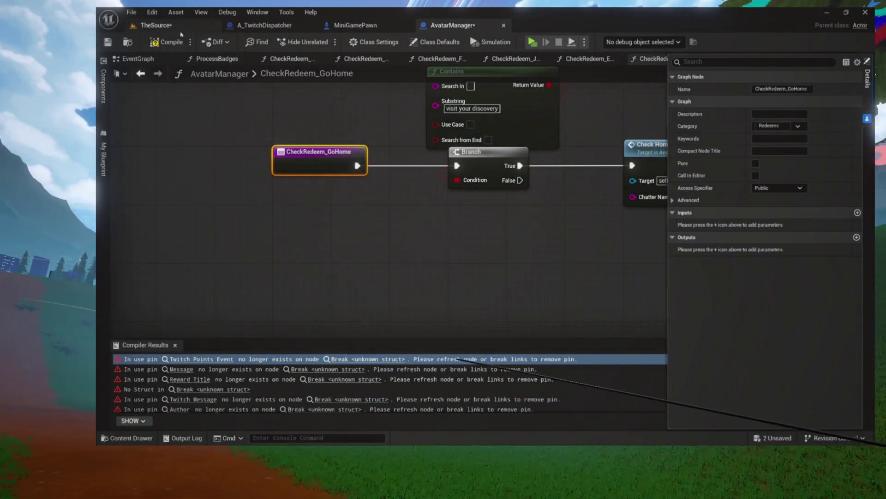
{"action": "key", "text": "ctrl+s"}
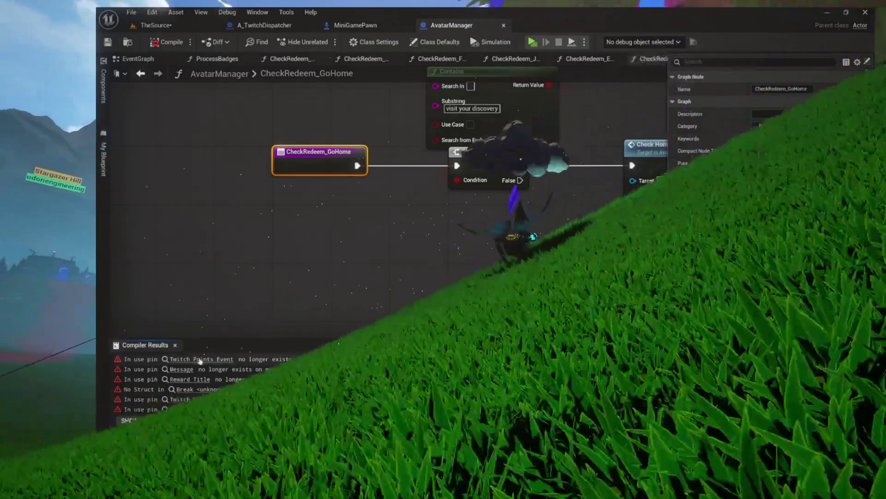
Step: Delete the broken Break struct nodes in CheckRedeem_TTS and remove its PointsEvent input
{"action": "left_click", "coordinate": [201, 358]}
{"action": "key", "text": "Delete"}
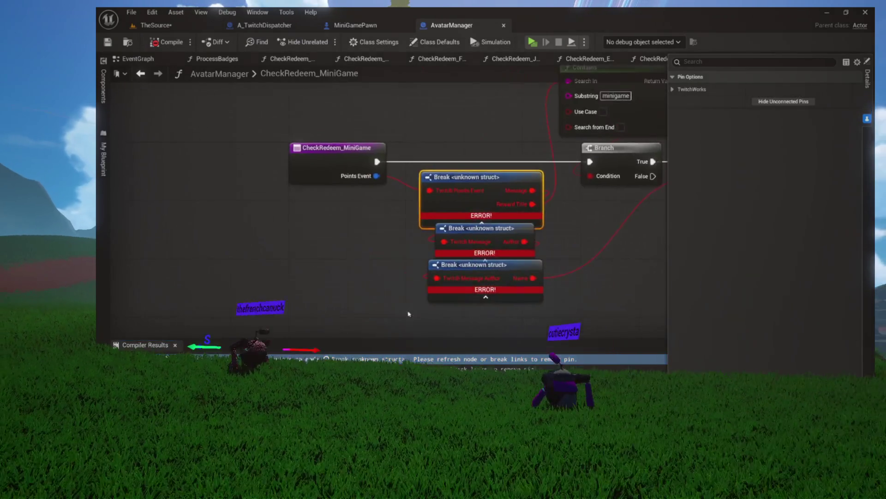
{"action": "key", "text": "Delete"}
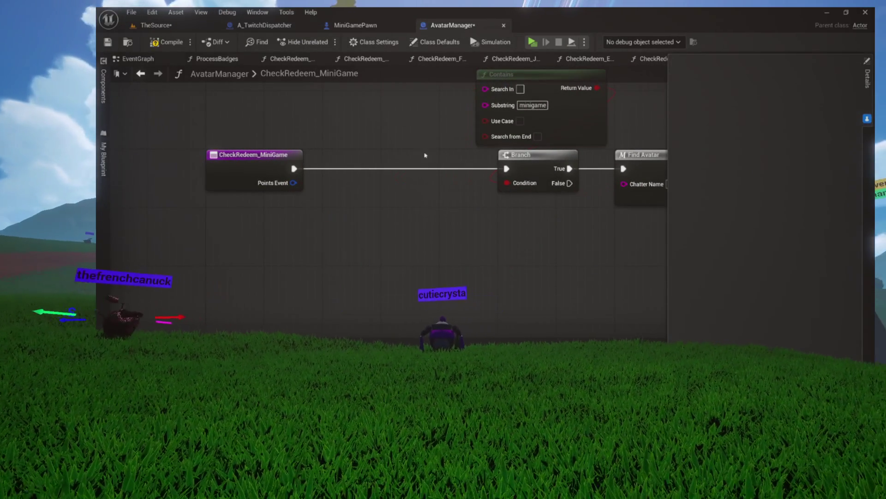
{"action": "left_click_drag", "start_coordinate": [350, 96], "coordinate": [203, 202]}
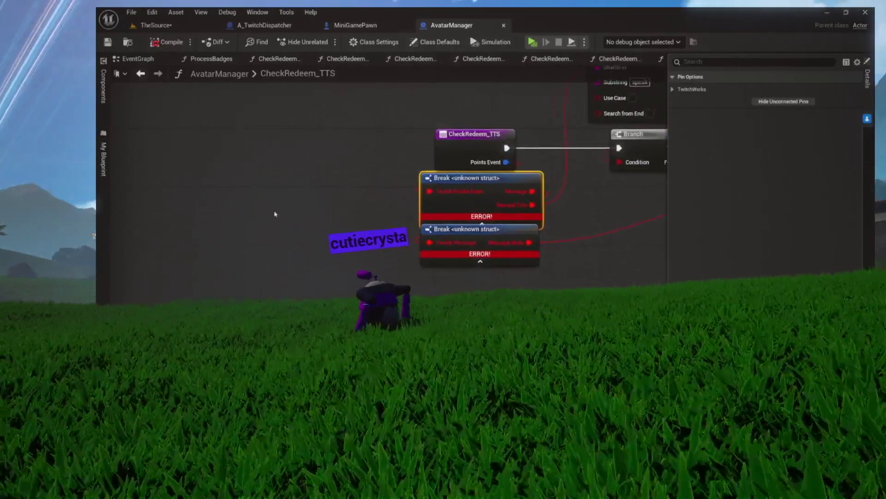
{"action": "left_click_drag", "start_coordinate": [303, 191], "coordinate": [438, 245]}
{"action": "key", "text": "Delete"}
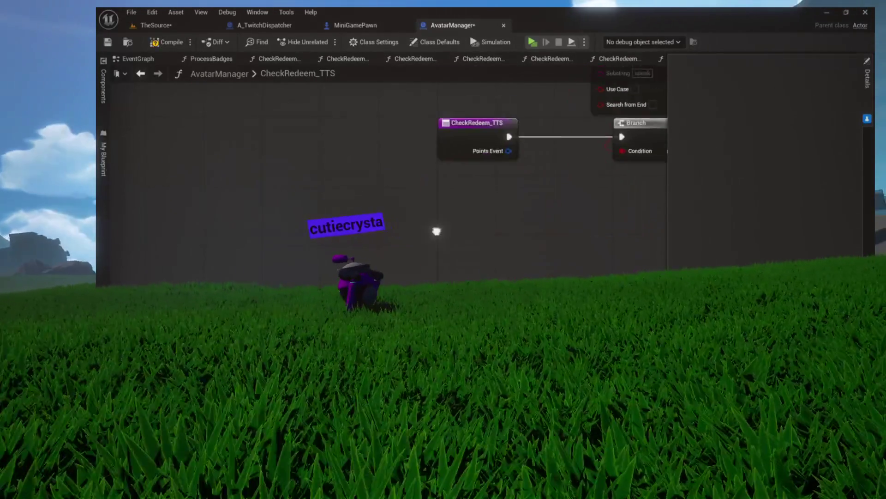
{"action": "left_click", "coordinate": [443, 175]}
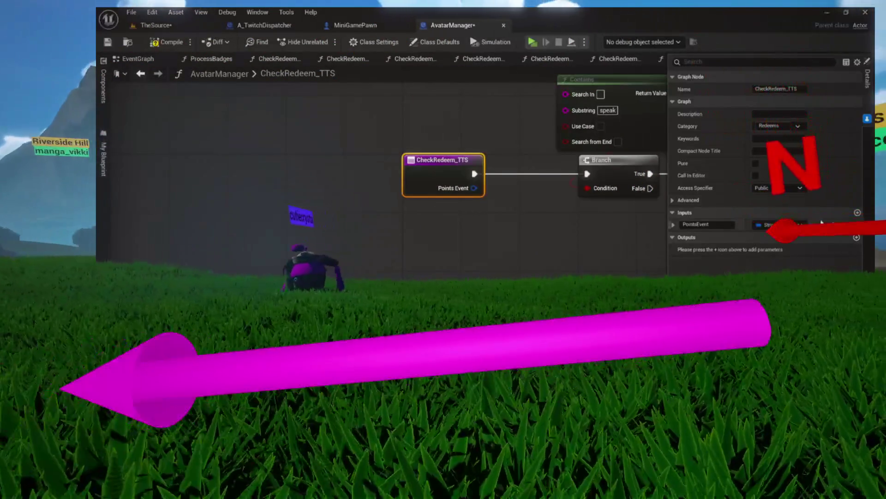
{"action": "left_click", "coordinate": [835, 225]}
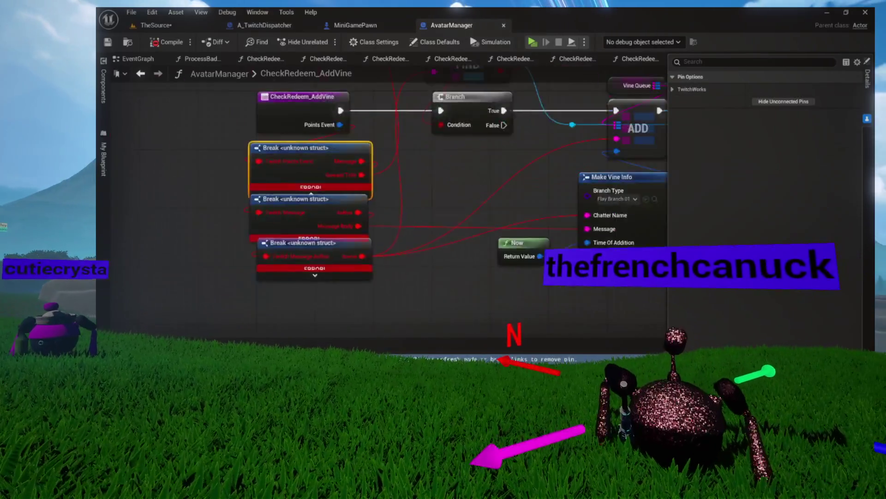
Step: Clear CheckRedeem_AddVine's Break nodes and PointsEvent input, then go to the NDISource error
{"action": "key", "text": "F7"}
{"action": "key", "text": "Delete"}
{"action": "left_click_drag", "start_coordinate": [258, 298], "coordinate": [241, 352]}
{"action": "left_click", "coordinate": [227, 193]}
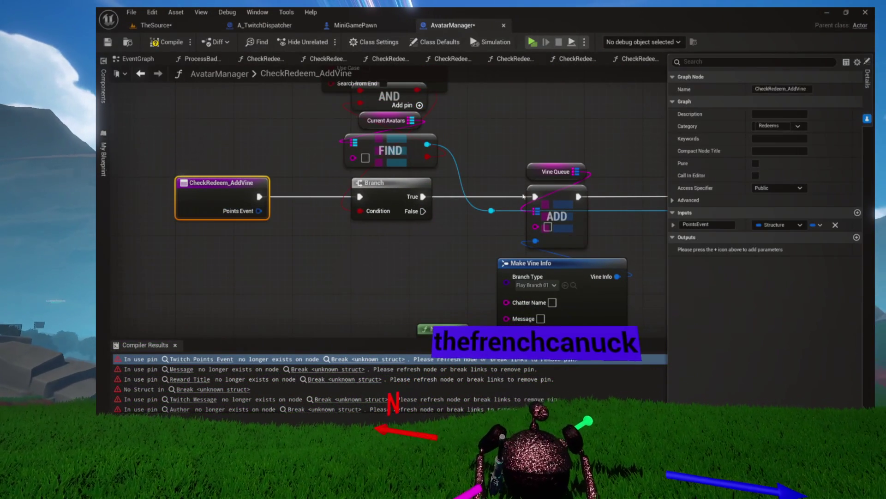
{"action": "left_click", "coordinate": [836, 224]}
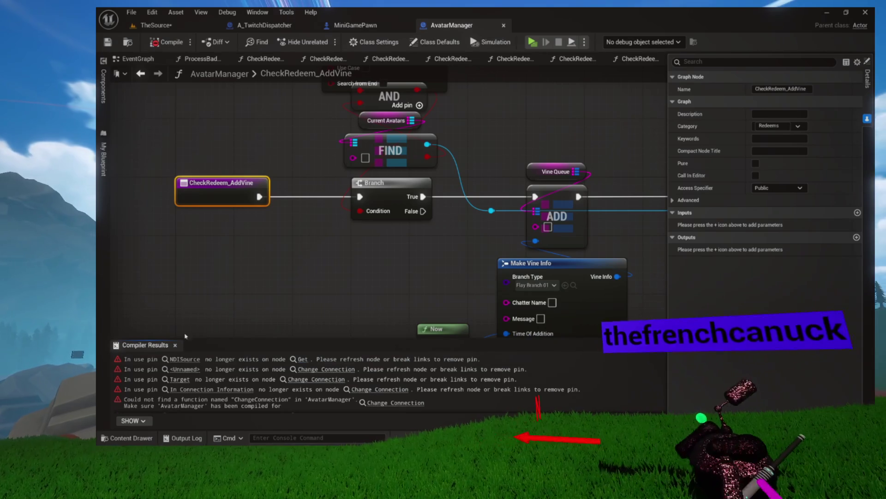
{"action": "left_click", "coordinate": [190, 360]}
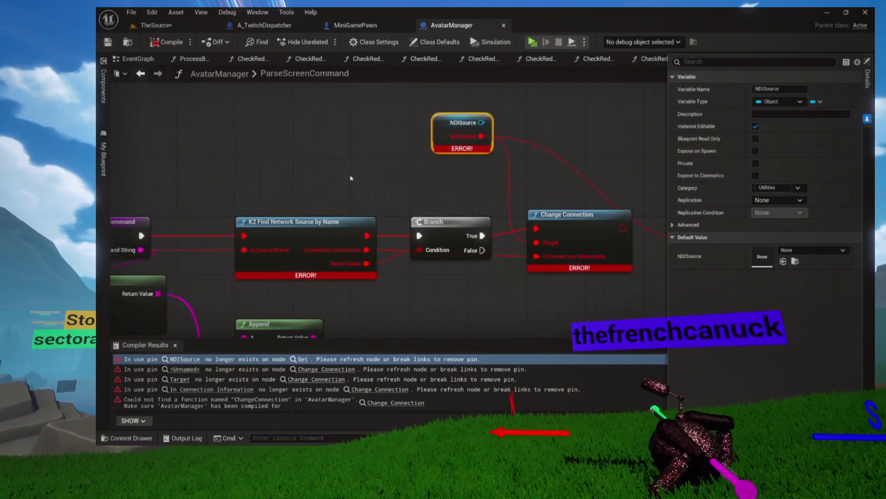
Step: Delete the NDISource, Change Connection, K2 Find Network Source and Make struct nodes in ParseScreenCommand
{"action": "key", "text": "Delete"}
{"action": "left_click", "coordinate": [522, 167]}
{"action": "key", "text": "Delete"}
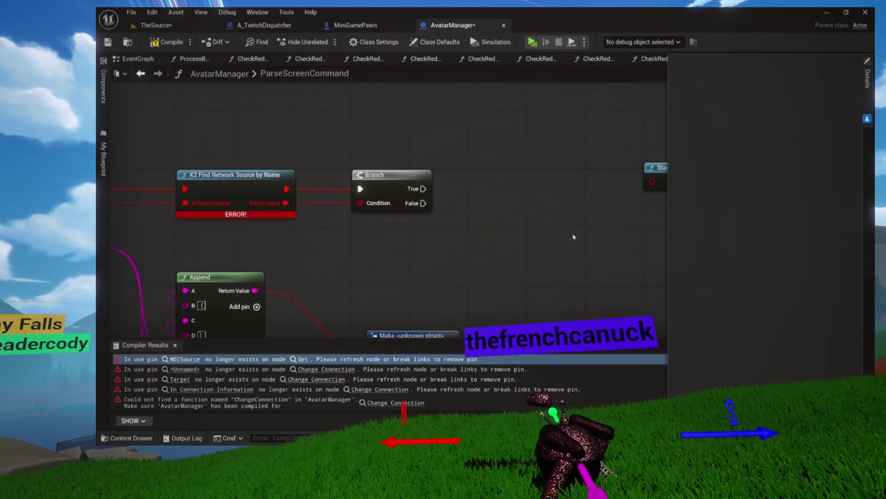
{"action": "scroll", "coordinate": [443, 195], "scroll_direction": "down", "scroll_amount": 2}
{"action": "key", "text": "Delete"}
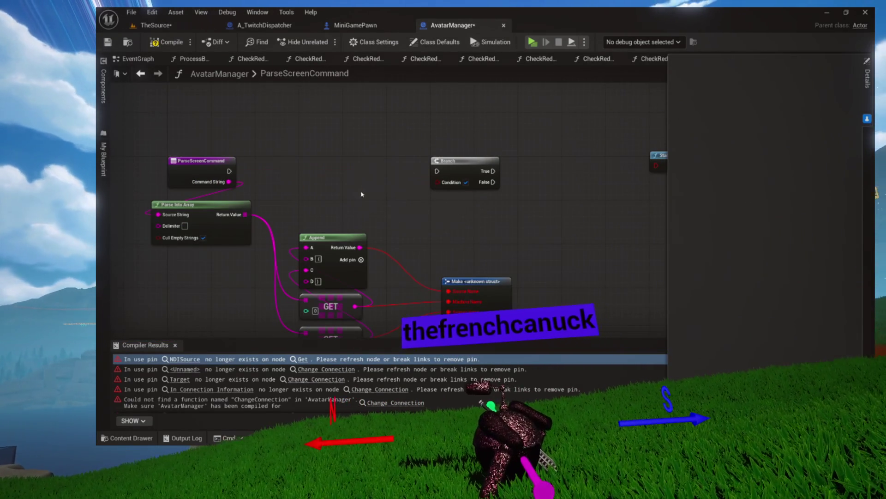
{"action": "left_click_drag", "start_coordinate": [409, 240], "coordinate": [519, 298]}
{"action": "key", "text": "Delete"}
{"action": "mouse_move", "coordinate": [465, 191]}
{"action": "left_mouse_down"}
{"action": "mouse_move", "coordinate": [465, 261]}
{"action": "mouse_move", "coordinate": [348, 271]}
{"action": "left_mouse_up"}
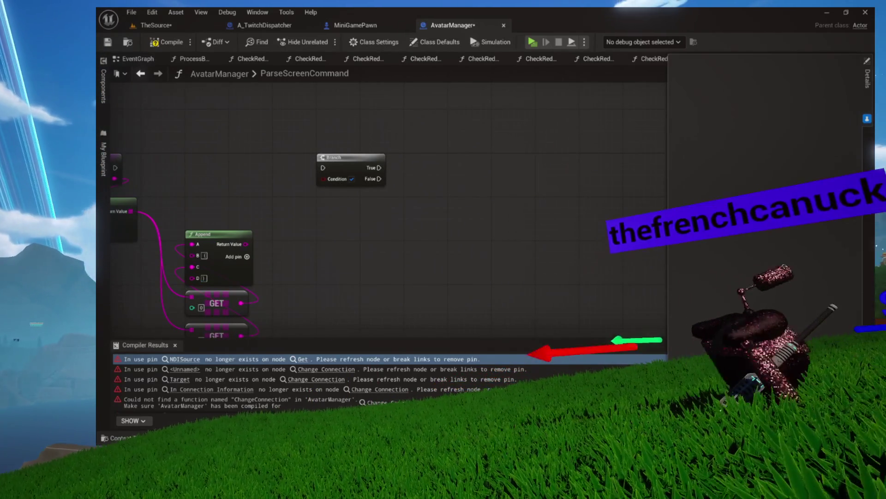
{"action": "scroll", "coordinate": [500, 215], "scroll_direction": "down", "scroll_amount": 3}
{"action": "scroll", "coordinate": [500, 215], "scroll_direction": "up", "scroll_amount": 3}
{"action": "left_click_drag", "start_coordinate": [450, 214], "coordinate": [556, 209]}
{"action": "left_click_drag", "start_coordinate": [354, 229], "coordinate": [430, 234]}
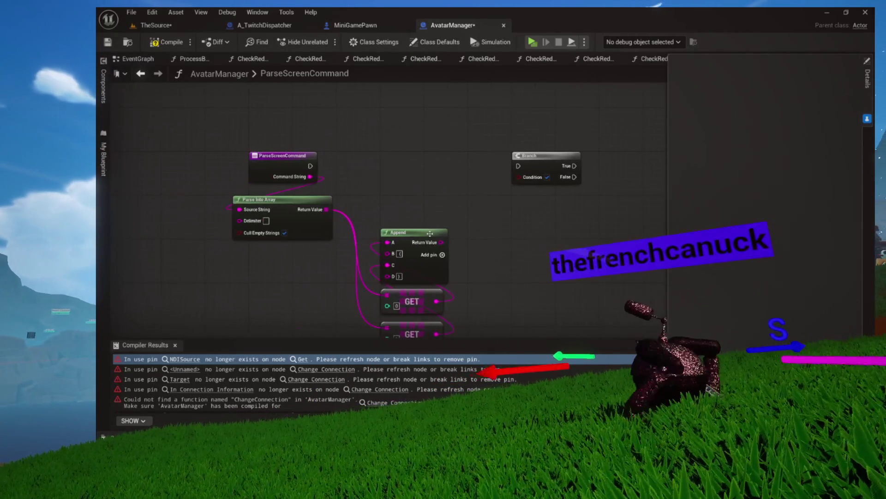
Step: Compile the blueprint and open the GetAccessoryByName and FindAvatar macro graphs
{"action": "left_click", "coordinate": [167, 45]}
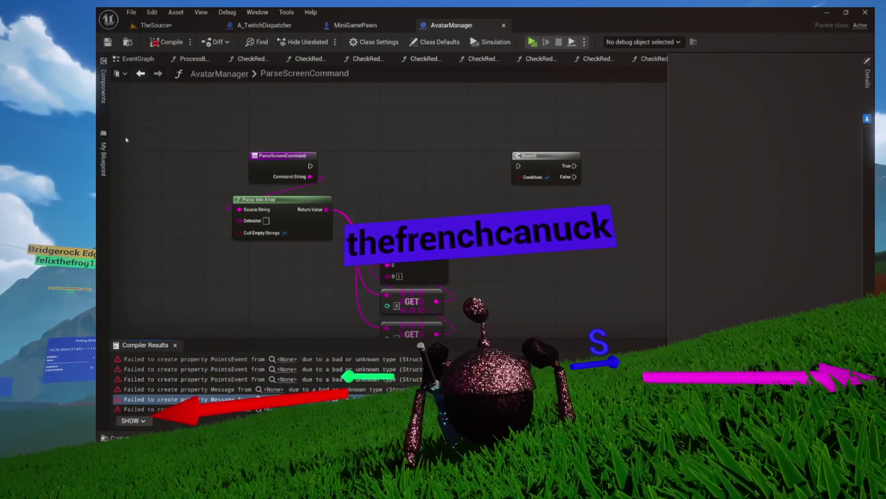
{"action": "left_click", "coordinate": [103, 155]}
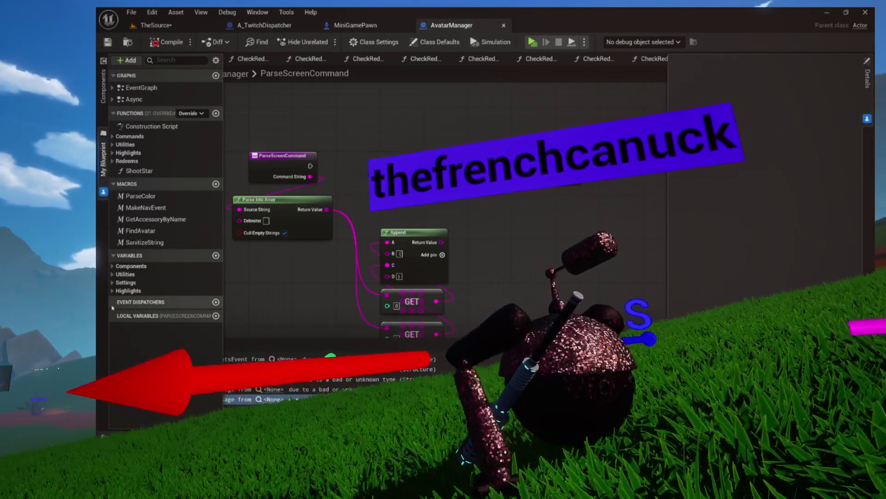
{"action": "double_click", "coordinate": [137, 220]}
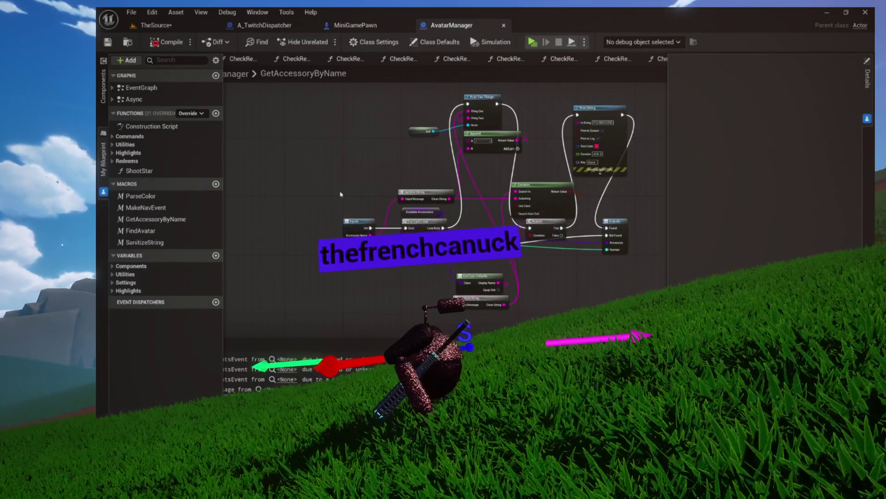
{"action": "scroll", "coordinate": [346, 229], "scroll_direction": "up", "scroll_amount": 3}
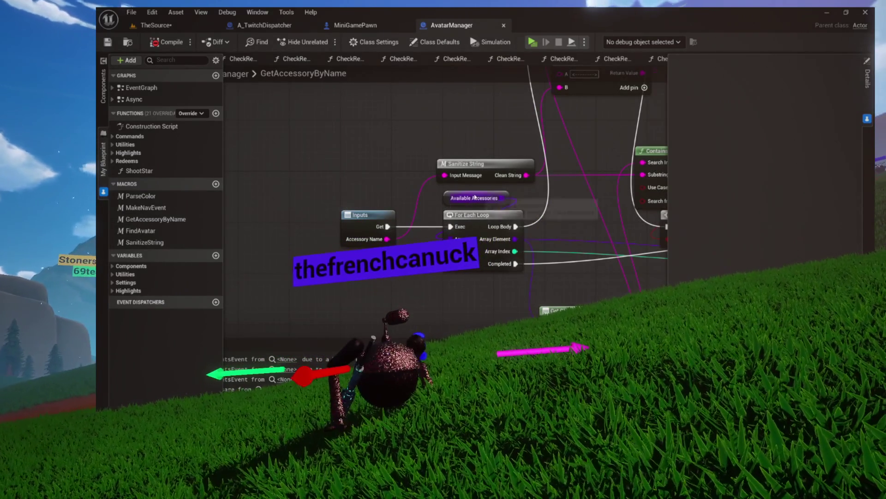
{"action": "double_click", "coordinate": [141, 231]}
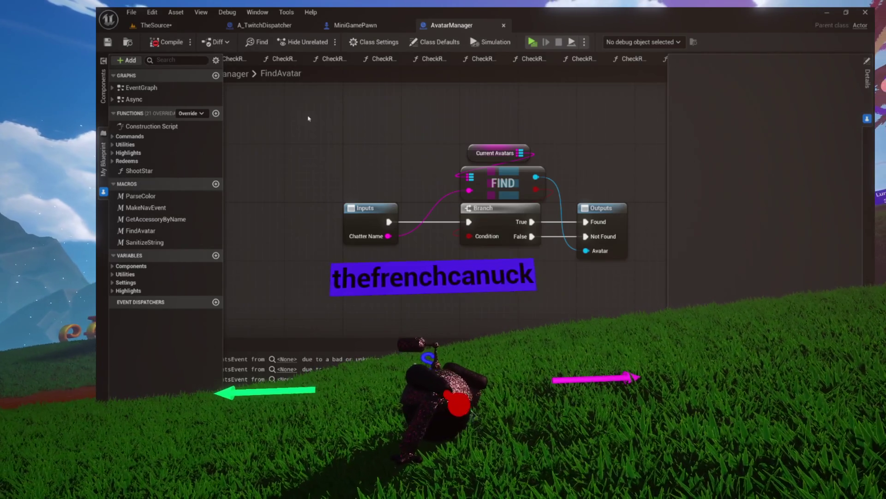
Step: Close the CheckRedeem function tabs and the ParseScreenCommand tab
{"action": "left_click", "coordinate": [302, 59]}
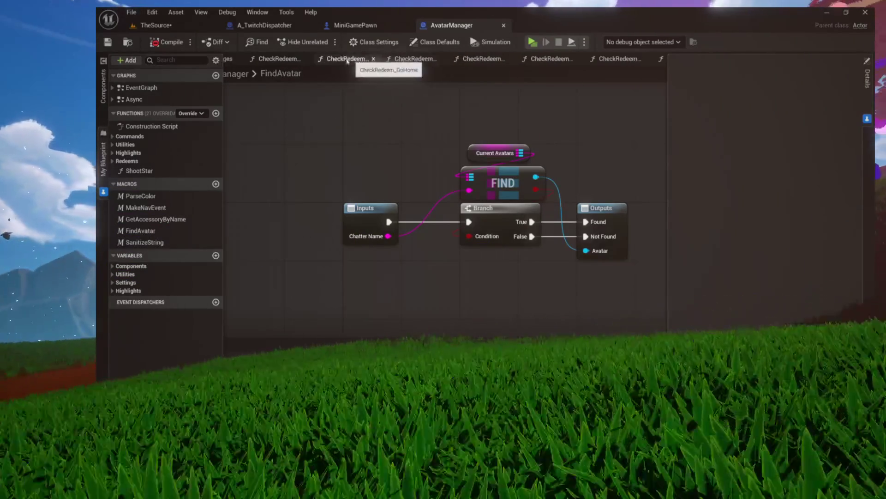
{"action": "left_click", "coordinate": [374, 59]}
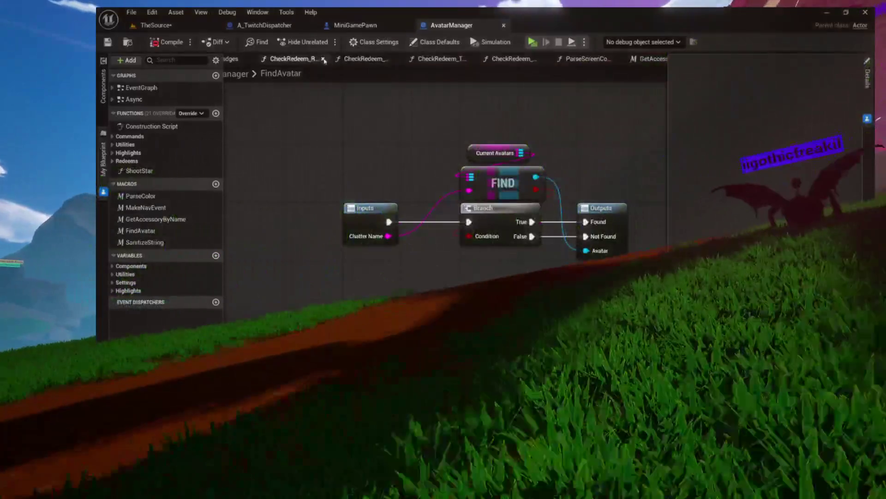
{"action": "left_click", "coordinate": [323, 59]}
{"action": "left_click", "coordinate": [323, 59]}
{"action": "left_click", "coordinate": [323, 59]}
{"action": "left_click", "coordinate": [323, 59]}
{"action": "left_click", "coordinate": [323, 59]}
Step: Close the last macro tabs and open the EventGraph with all nodes fitted in view
{"action": "left_click", "coordinate": [323, 59]}
{"action": "left_click", "coordinate": [323, 59]}
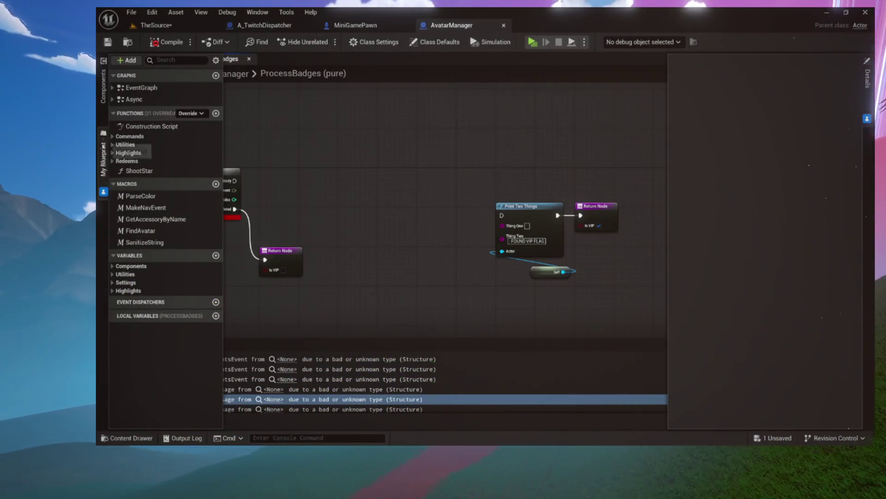
{"action": "double_click", "coordinate": [142, 87]}
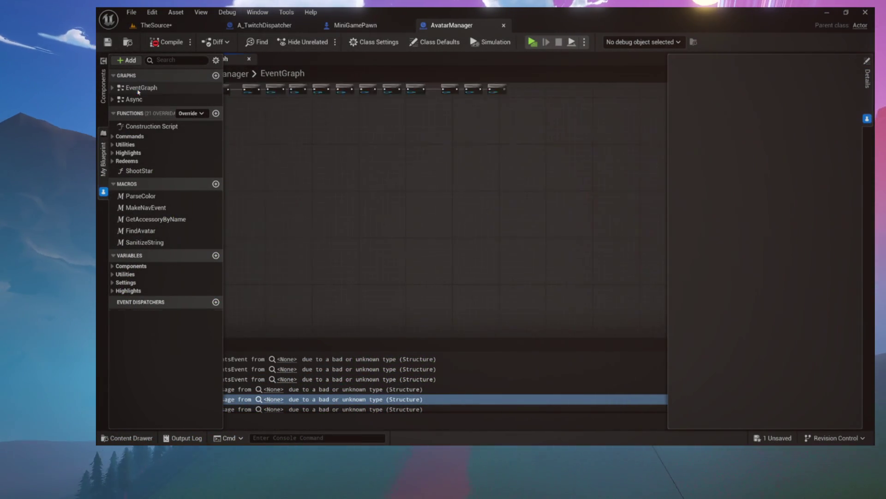
{"action": "double_click", "coordinate": [134, 99]}
{"action": "key", "text": "Home"}
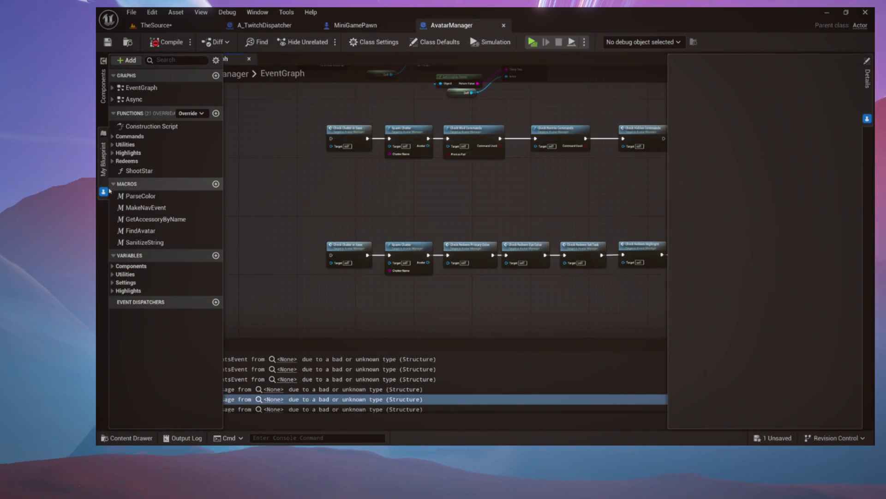
Step: Recompile and go to ProcessBadges' For Each Loop 'Array is undetermined' error
{"action": "left_click", "coordinate": [267, 136]}
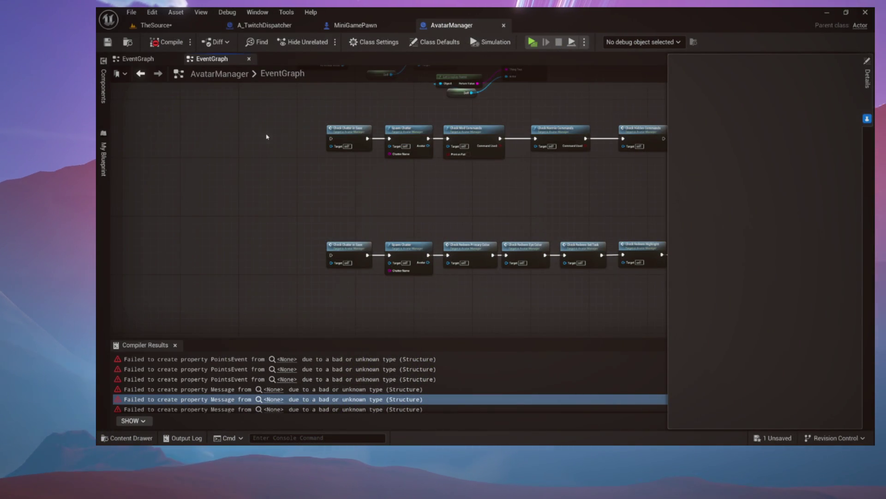
{"action": "left_click", "coordinate": [168, 41]}
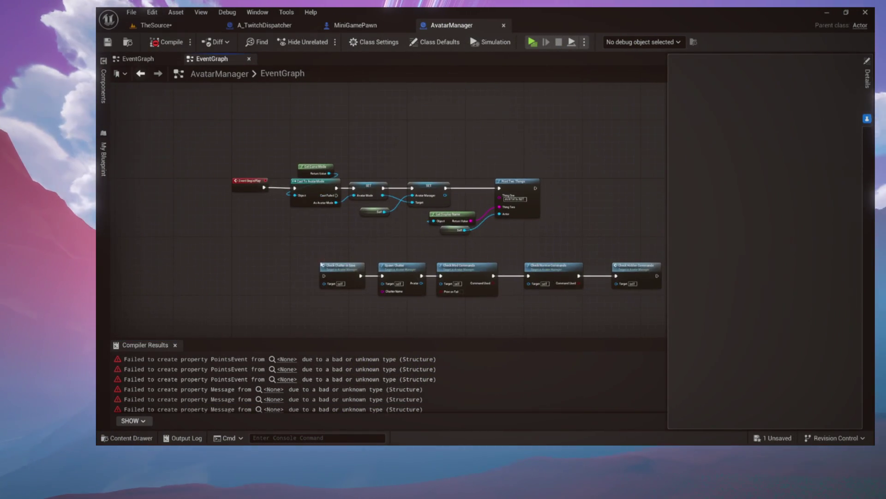
{"action": "scroll", "coordinate": [344, 173], "scroll_direction": "up", "scroll_amount": 3}
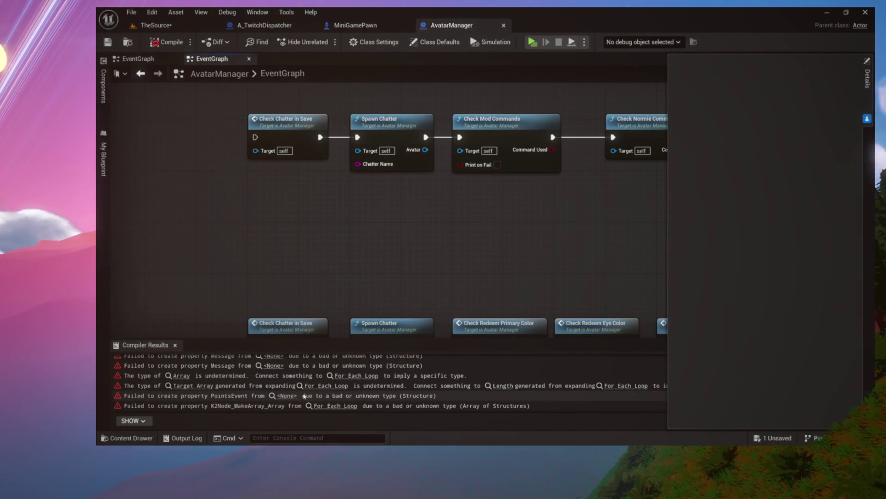
{"action": "left_click", "coordinate": [181, 376]}
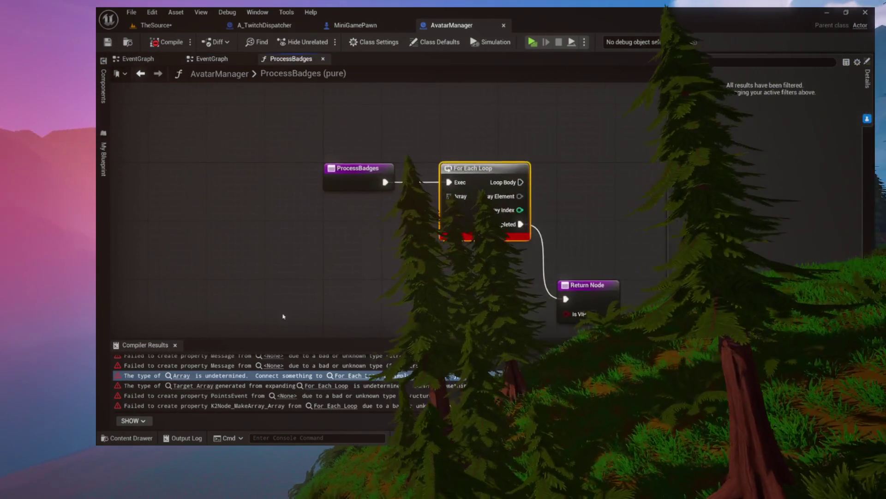
Step: Delete the erroring For Each Loop, recompile, and close the duplicate EventGraph, returning to ProcessBadges
{"action": "key", "text": "Delete"}
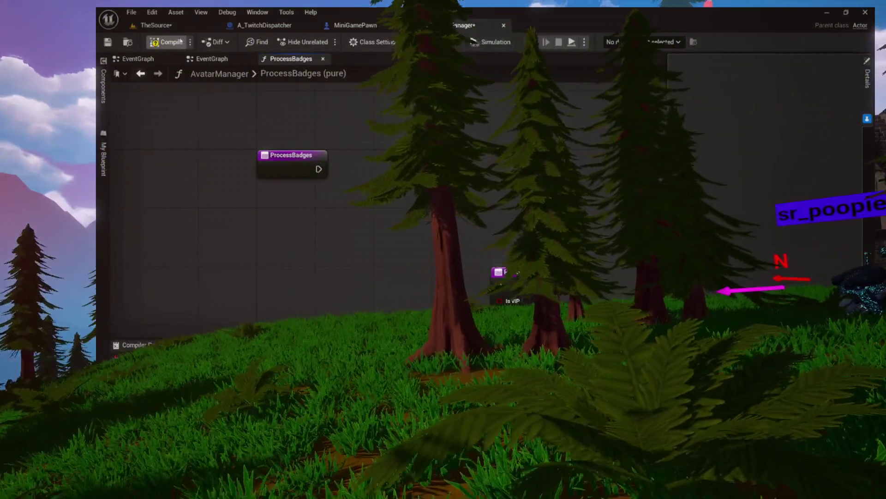
{"action": "left_click", "coordinate": [180, 41]}
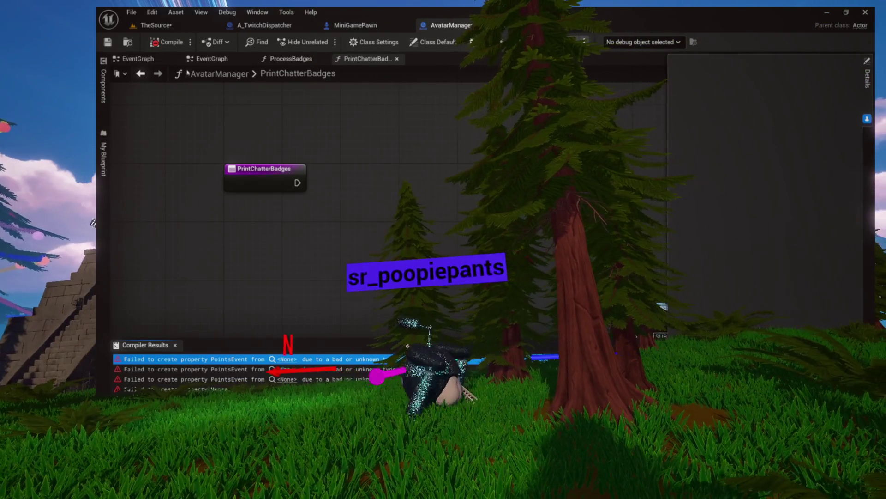
{"action": "left_click", "coordinate": [146, 61]}
{"action": "left_click", "coordinate": [250, 60]}
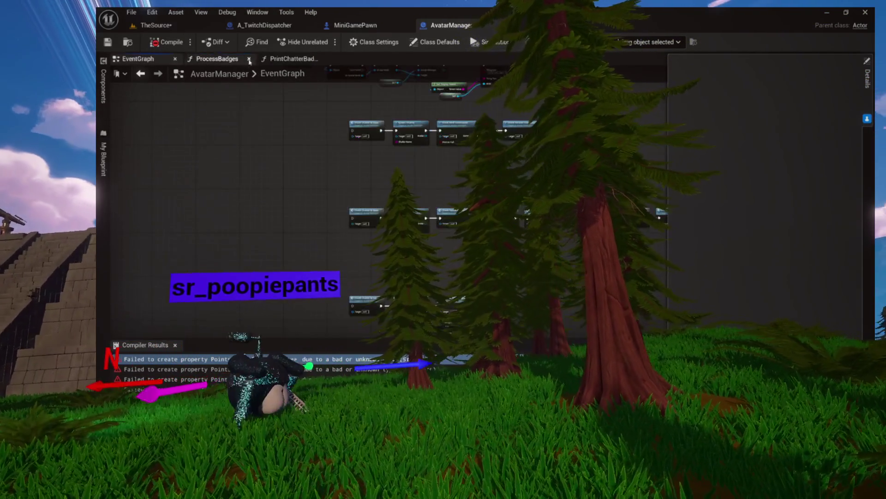
{"action": "left_click", "coordinate": [229, 60]}
{"action": "scroll", "coordinate": [237, 166], "scroll_direction": "down", "scroll_amount": 5}
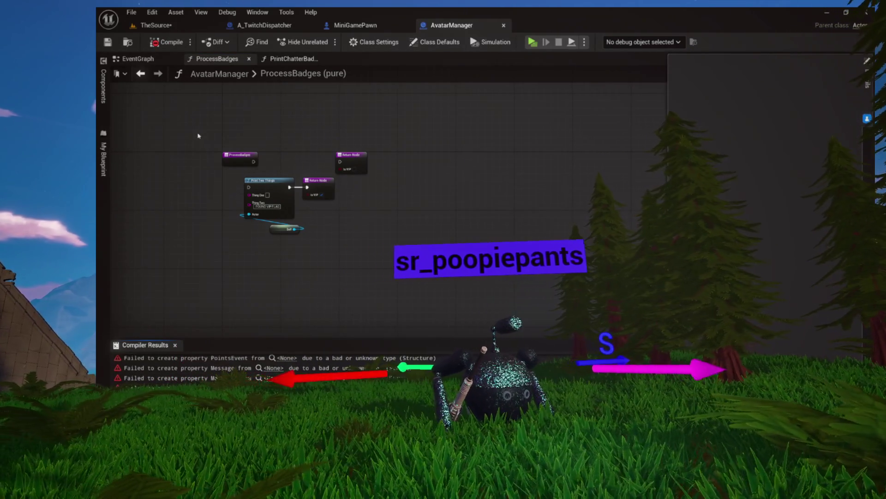
Step: Expand the Commands functions, open CheckModCommands and select its entry node
{"action": "left_click", "coordinate": [104, 164]}
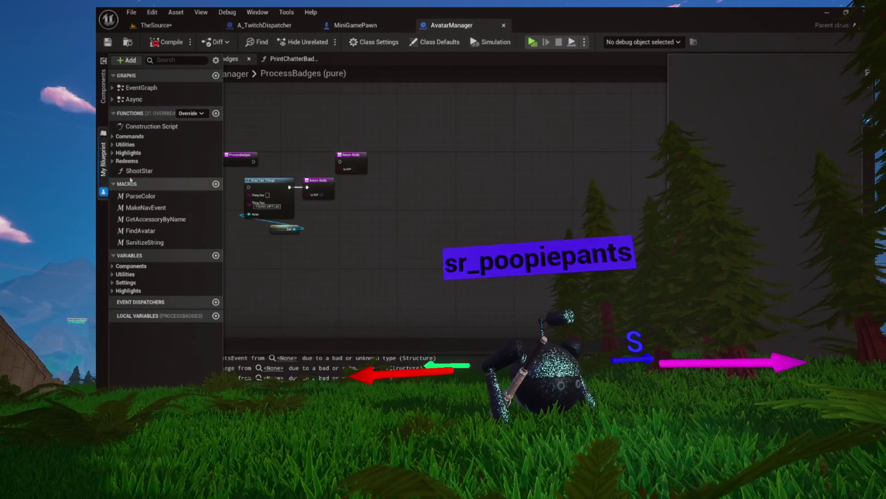
{"action": "left_click", "coordinate": [117, 138]}
{"action": "double_click", "coordinate": [160, 146]}
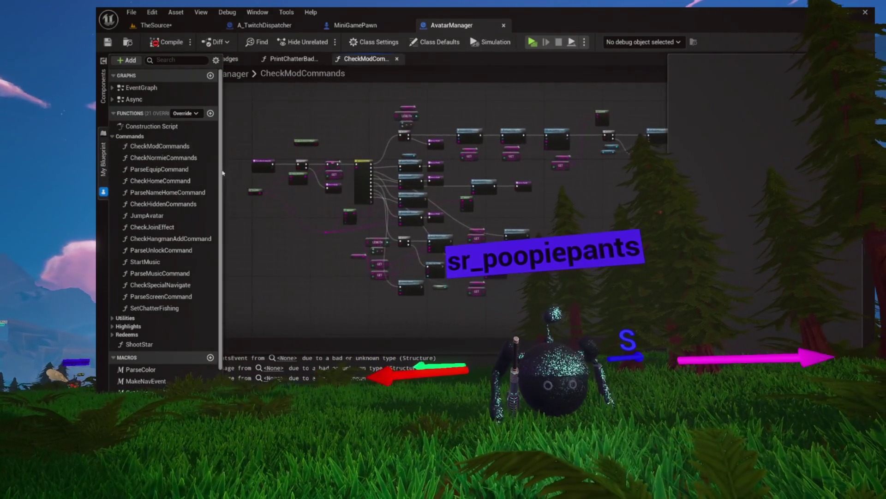
{"action": "left_click", "coordinate": [326, 174]}
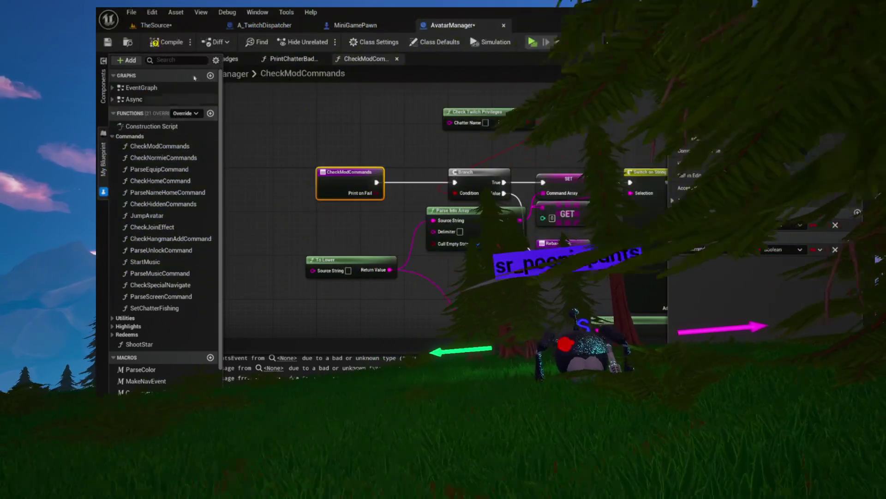
Step: Compile, then open ParseEquipCommand, CheckHomeCommand, ParseNameHomeCommand, CheckHiddenCommands and JumpAvatar
{"action": "left_click", "coordinate": [168, 43]}
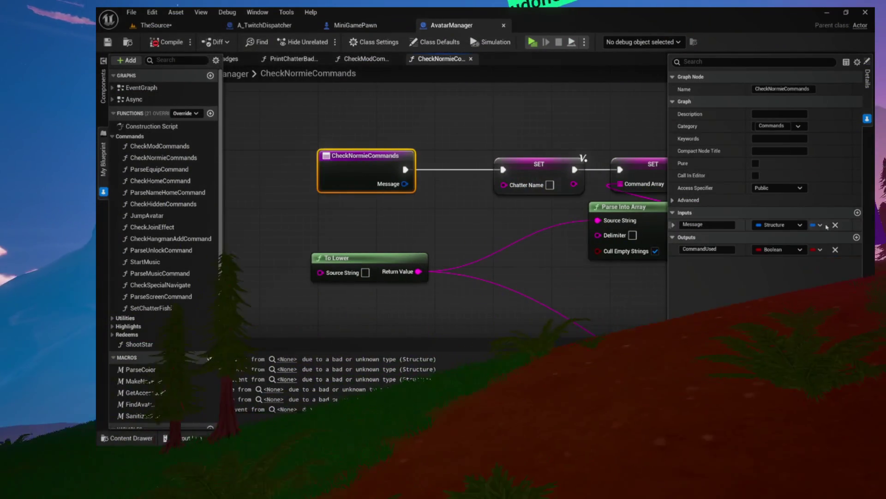
{"action": "left_click", "coordinate": [167, 45]}
{"action": "double_click", "coordinate": [159, 170]}
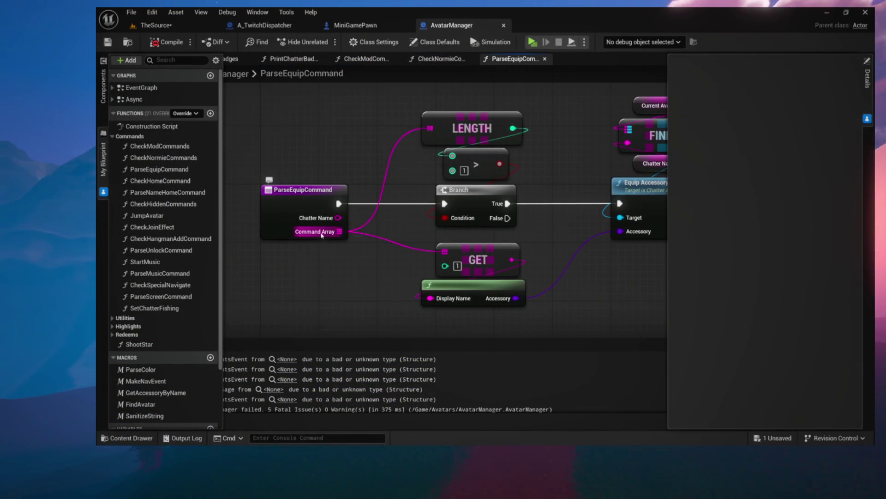
{"action": "double_click", "coordinate": [162, 180]}
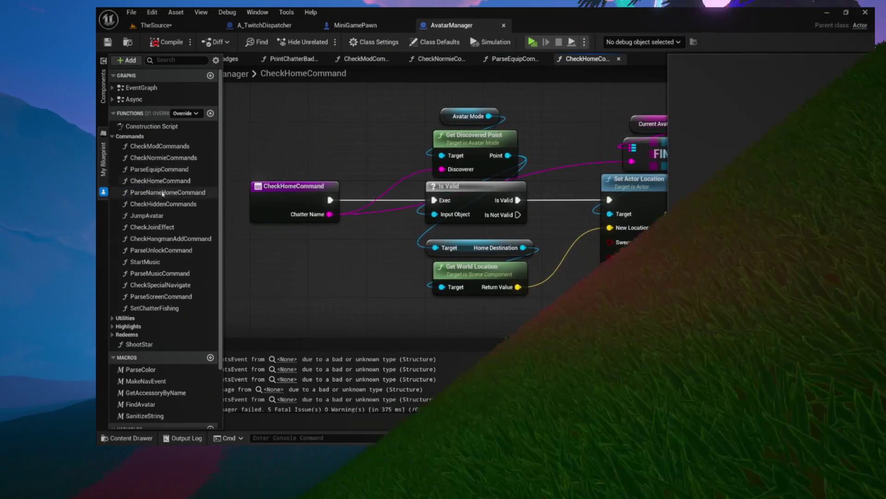
{"action": "double_click", "coordinate": [162, 192]}
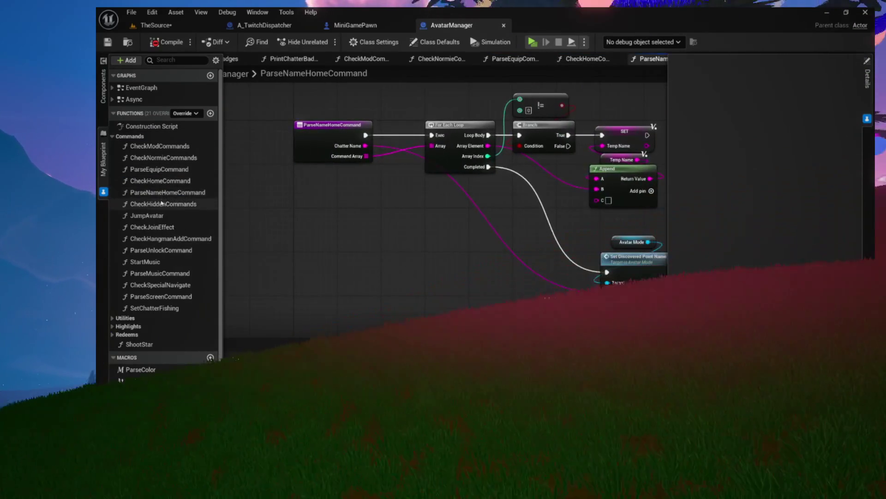
{"action": "double_click", "coordinate": [161, 203]}
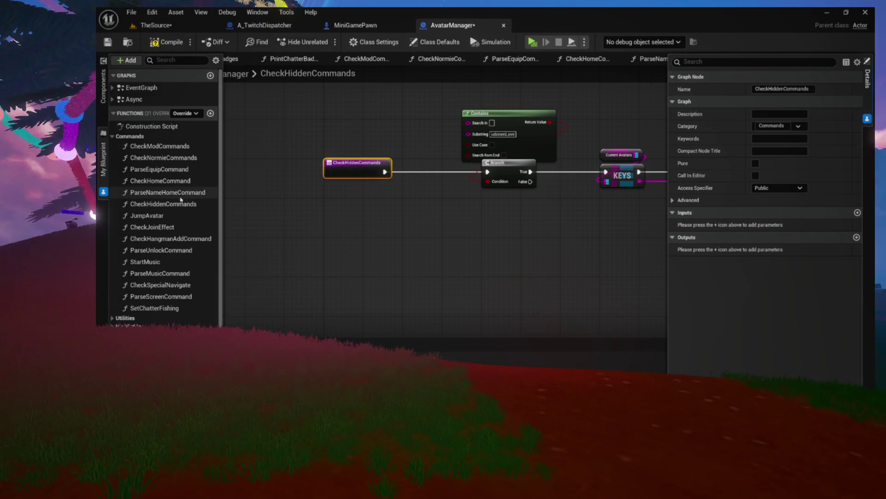
{"action": "double_click", "coordinate": [148, 215]}
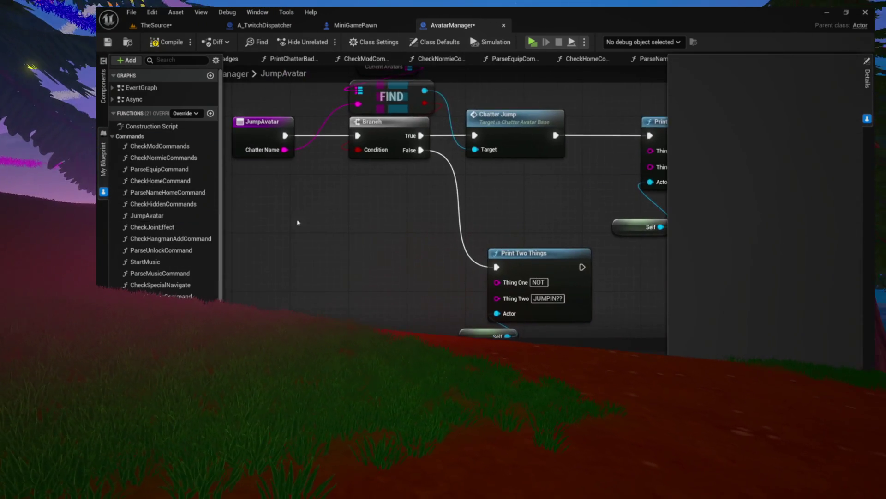
Step: Open the remaining Commands graphs from CheckJoinEffect down to SetChatterFishing, then save and recompile
{"action": "double_click", "coordinate": [153, 227]}
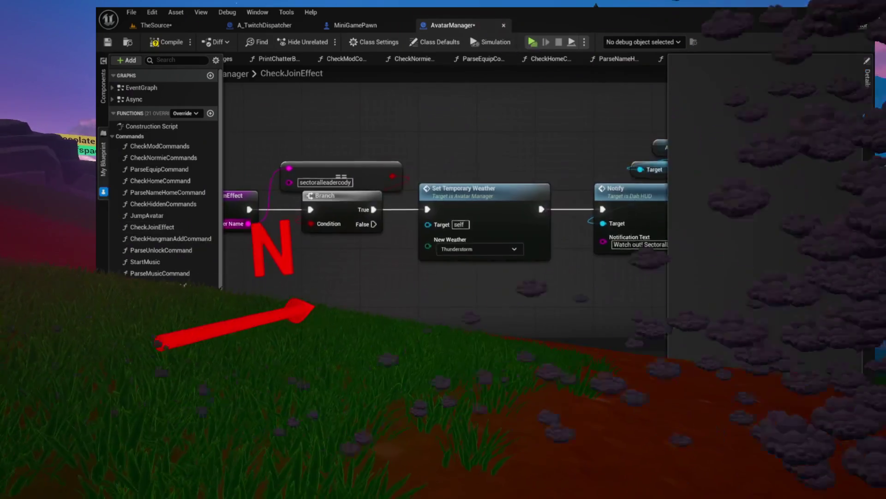
{"action": "double_click", "coordinate": [164, 227]}
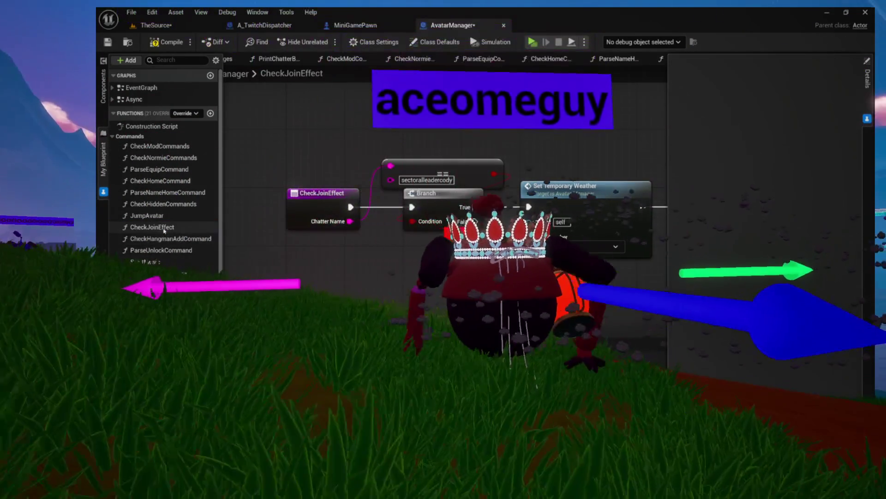
{"action": "double_click", "coordinate": [161, 238]}
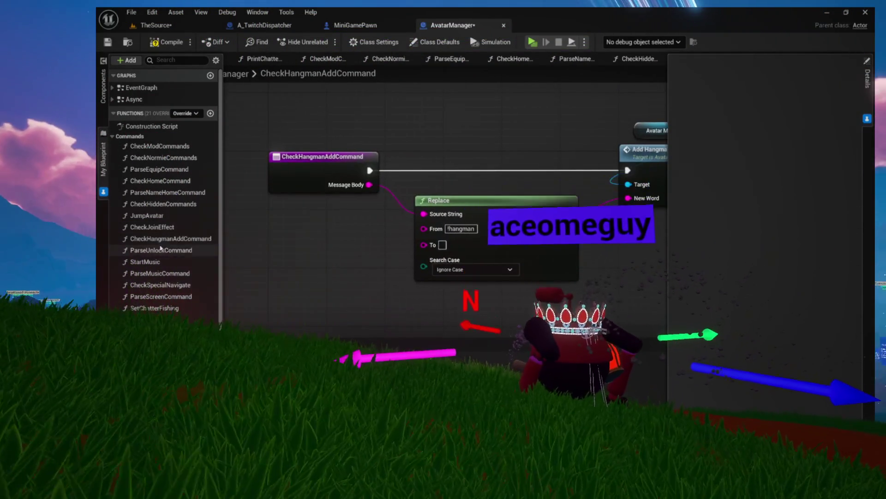
{"action": "double_click", "coordinate": [161, 250]}
{"action": "double_click", "coordinate": [158, 261]}
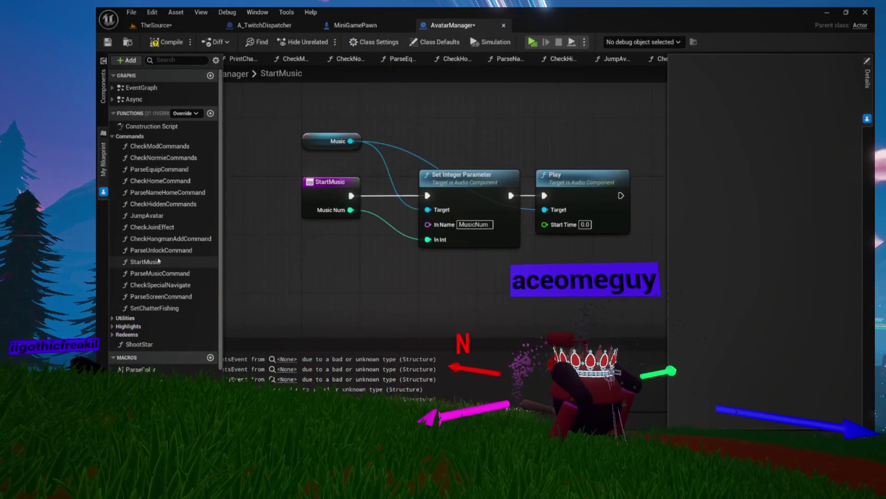
{"action": "double_click", "coordinate": [158, 274]}
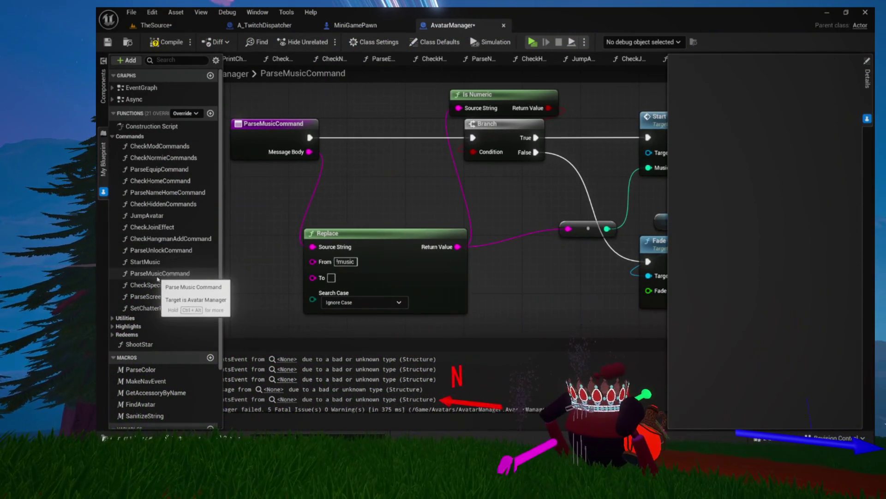
{"action": "double_click", "coordinate": [157, 285]}
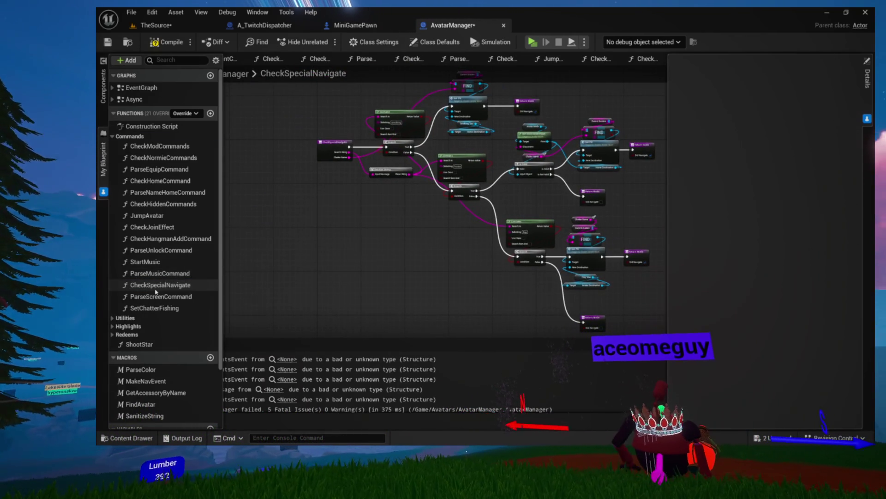
{"action": "double_click", "coordinate": [157, 295]}
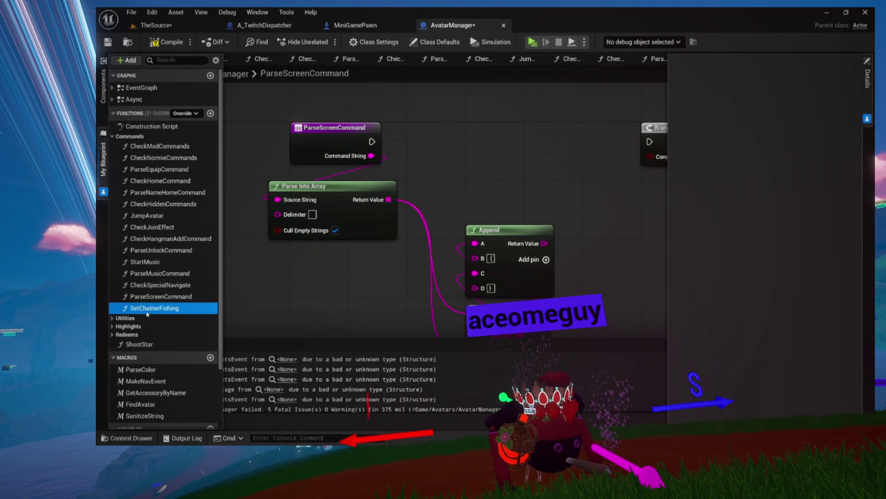
{"action": "double_click", "coordinate": [155, 308]}
{"action": "key", "text": "ctrl+s"}
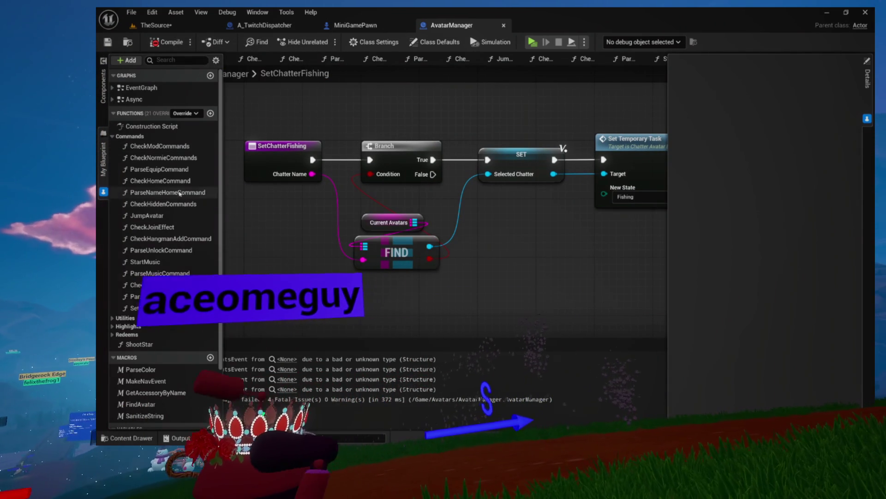
{"action": "left_click", "coordinate": [113, 136]}
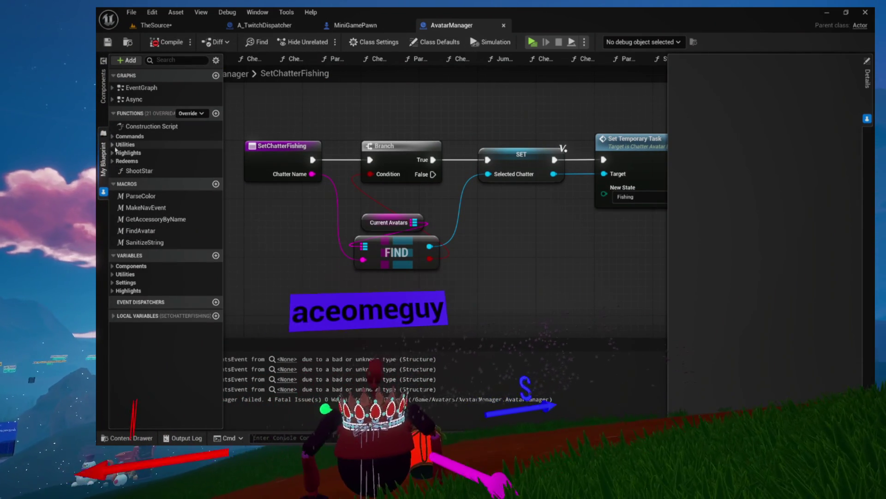
Step: Expand Utilities and open CheckChatterJoin, CheckChatterInSave, GetRandomChatter, SpawnChatter and GetRandomSpawnLocation
{"action": "left_click", "coordinate": [112, 145]}
{"action": "double_click", "coordinate": [148, 155]}
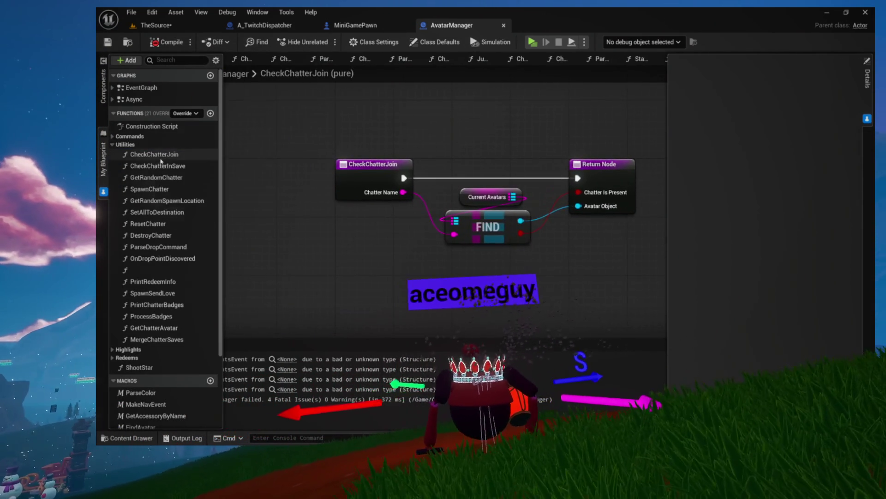
{"action": "double_click", "coordinate": [158, 169]}
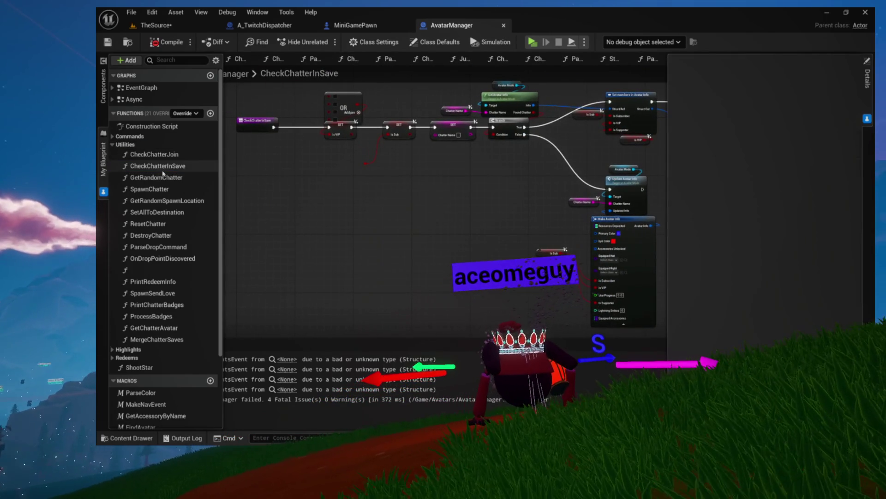
{"action": "double_click", "coordinate": [157, 177]}
{"action": "double_click", "coordinate": [157, 189]}
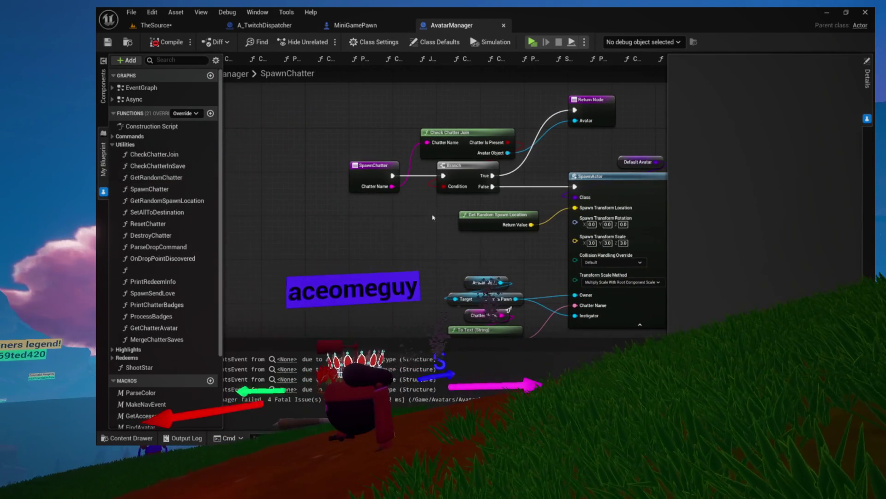
{"action": "double_click", "coordinate": [142, 201]}
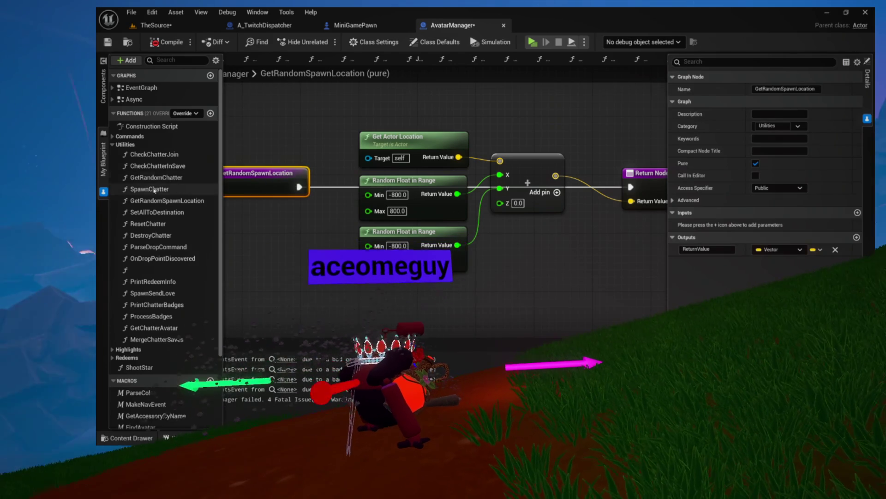
Step: Open SetAllToDestination through OnDropPointDiscovered, then the unnamed pure function and its settings
{"action": "double_click", "coordinate": [153, 213]}
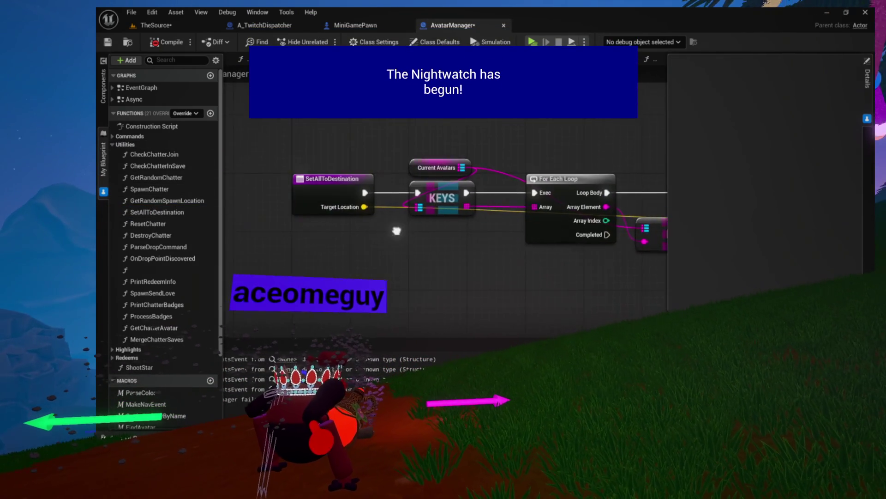
{"action": "double_click", "coordinate": [148, 224]}
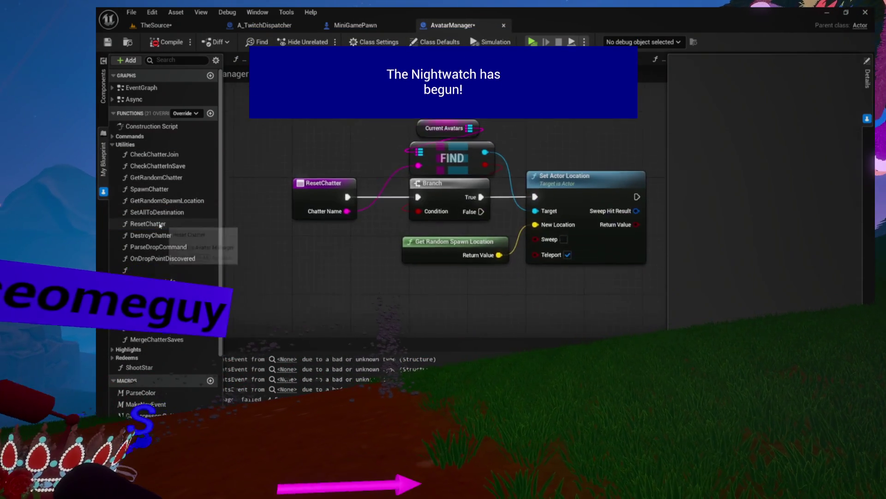
{"action": "double_click", "coordinate": [156, 236]}
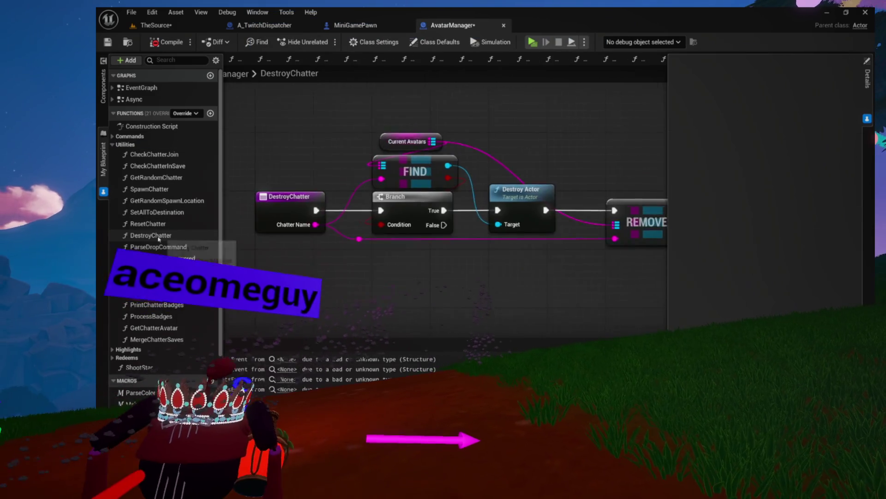
{"action": "double_click", "coordinate": [157, 247]}
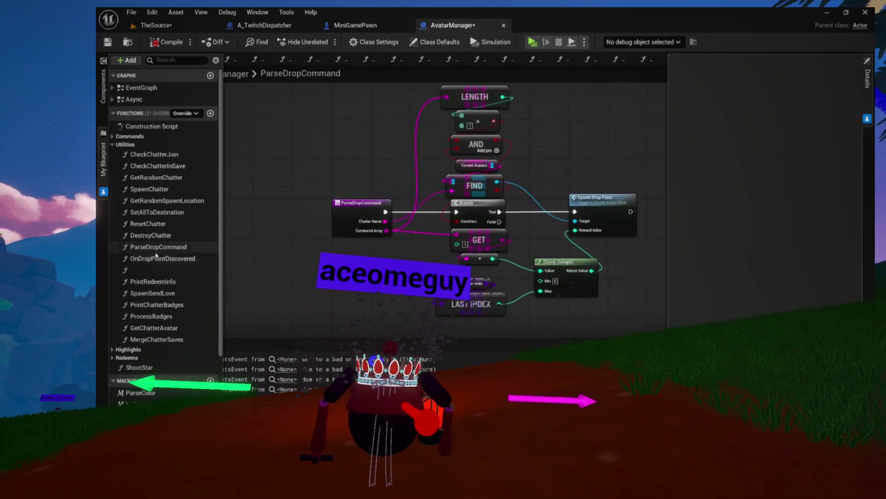
{"action": "double_click", "coordinate": [157, 258]}
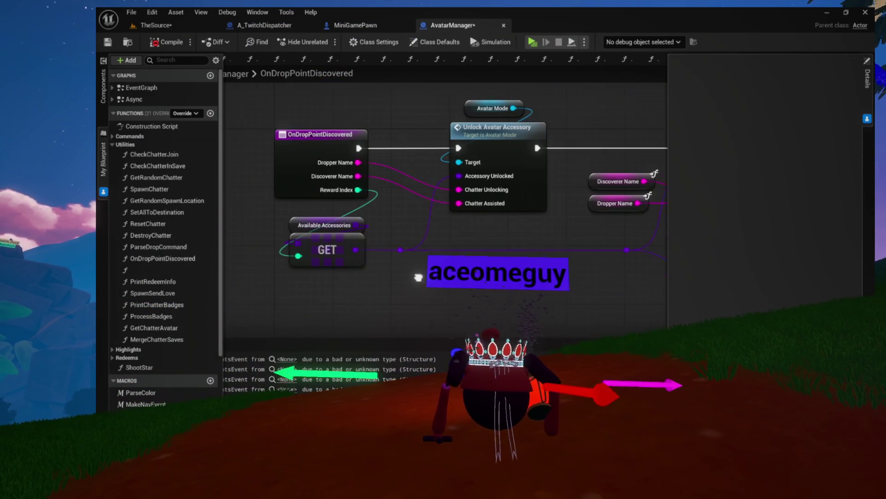
{"action": "double_click", "coordinate": [124, 270]}
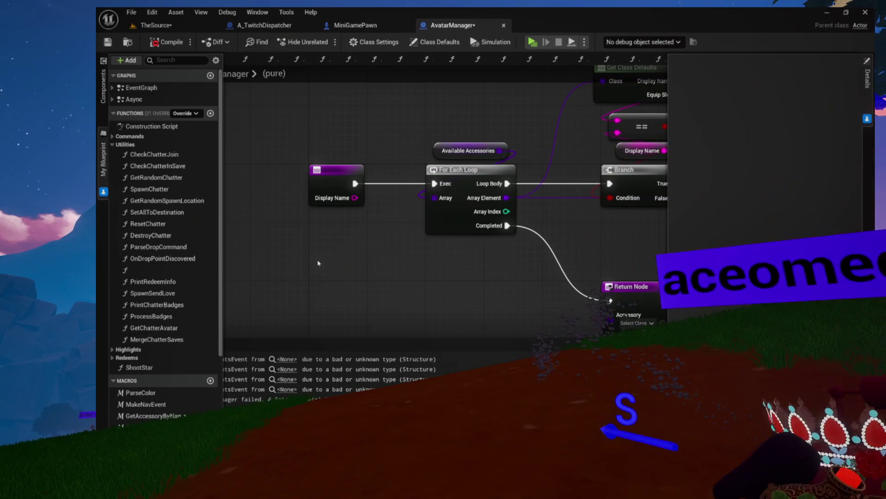
{"action": "left_click", "coordinate": [158, 272]}
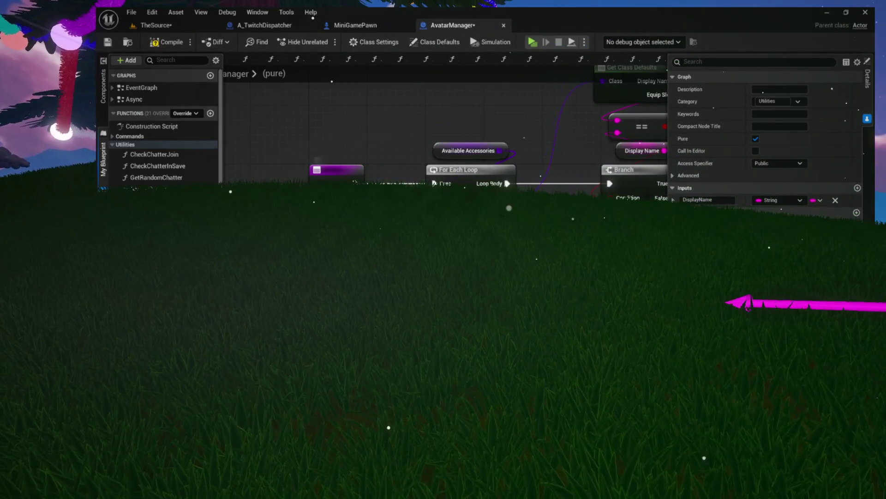
{"action": "scroll", "coordinate": [443, 139], "scroll_direction": "down", "scroll_amount": 4}
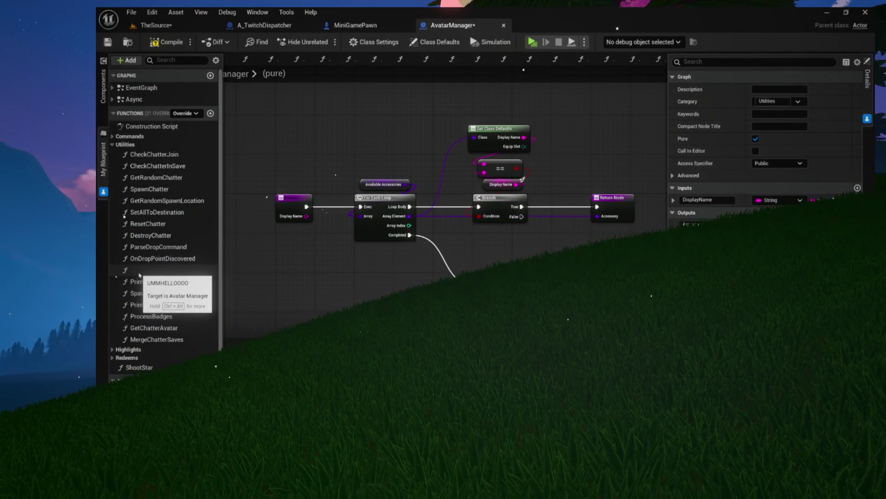
{"action": "scroll", "coordinate": [260, 216], "scroll_direction": "up", "scroll_amount": 2}
{"action": "scroll", "coordinate": [300, 203], "scroll_direction": "up", "scroll_amount": 4}
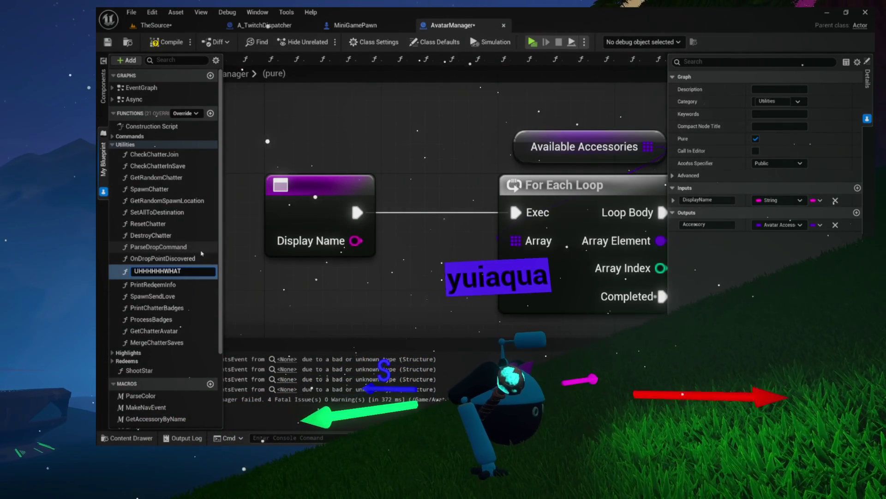
{"action": "left_click", "coordinate": [169, 48]}
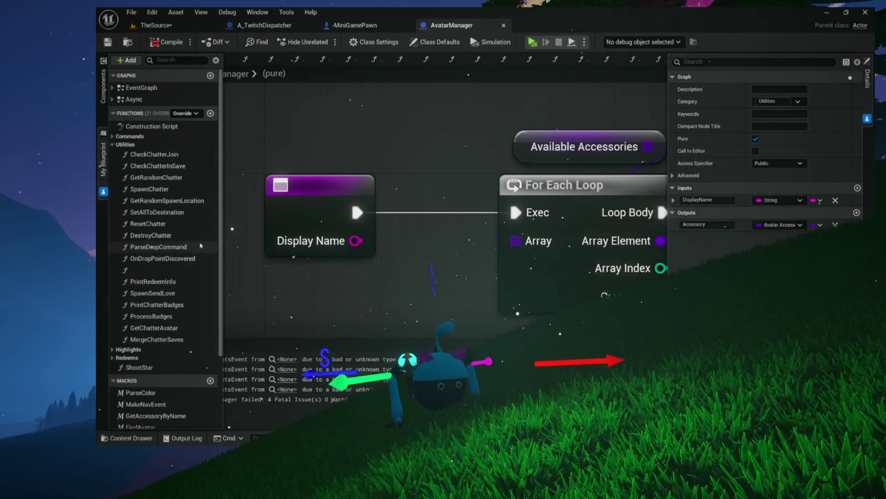
Step: Open PrintRedeemInfo, SpawnSendLove, PrintChatterBadges, GetChatterAvatar and MergeChatterSaves in turn
{"action": "double_click", "coordinate": [175, 285]}
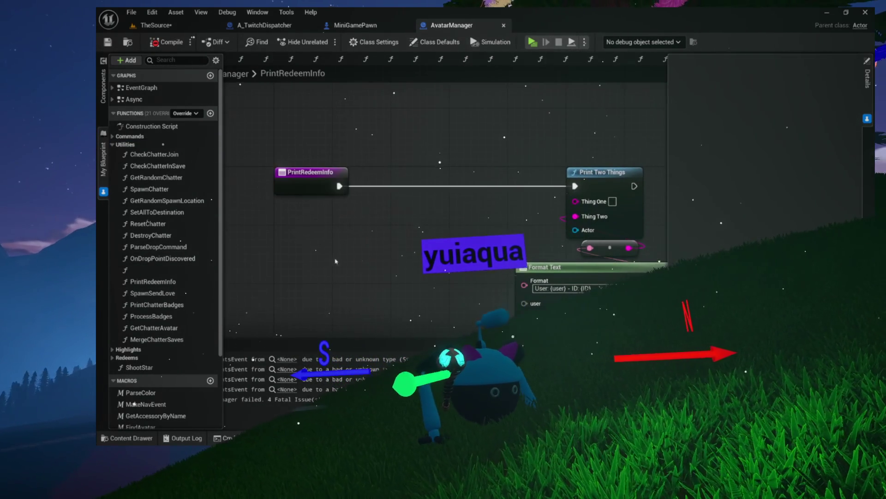
{"action": "double_click", "coordinate": [161, 296]}
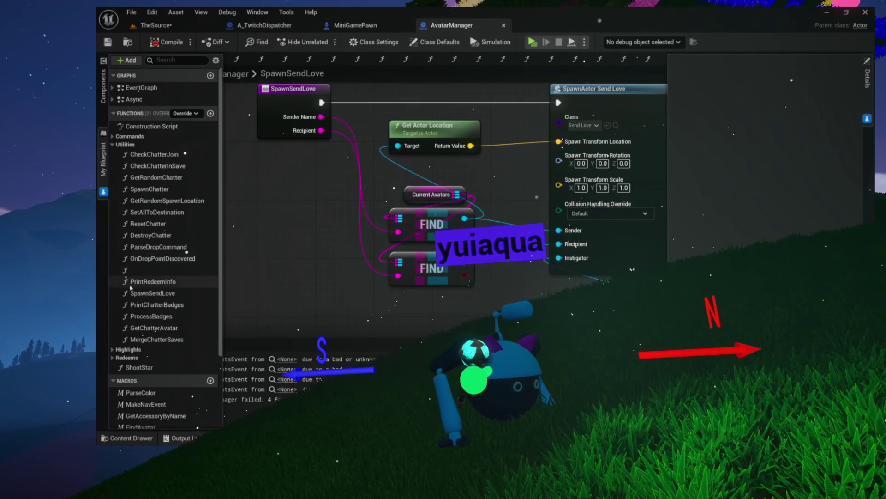
{"action": "double_click", "coordinate": [147, 305]}
{"action": "left_click", "coordinate": [148, 316]}
{"action": "double_click", "coordinate": [151, 328]}
{"action": "double_click", "coordinate": [152, 339]}
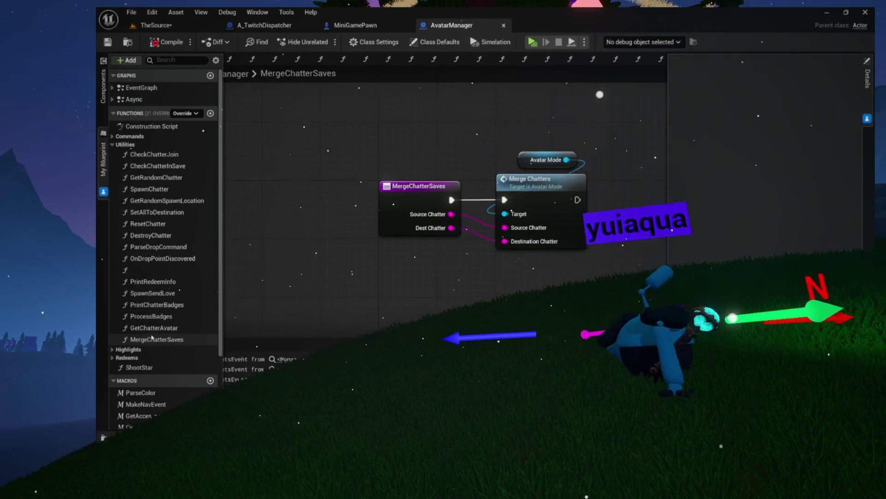
Step: Collapse Utilities, expand Highlights and open AddHighlightCue
{"action": "left_click", "coordinate": [112, 145]}
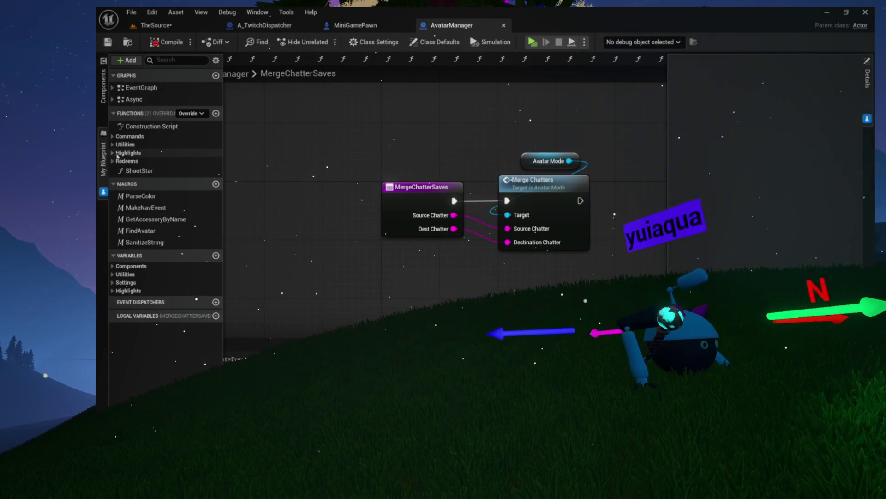
{"action": "left_click", "coordinate": [112, 152]}
{"action": "double_click", "coordinate": [139, 163]}
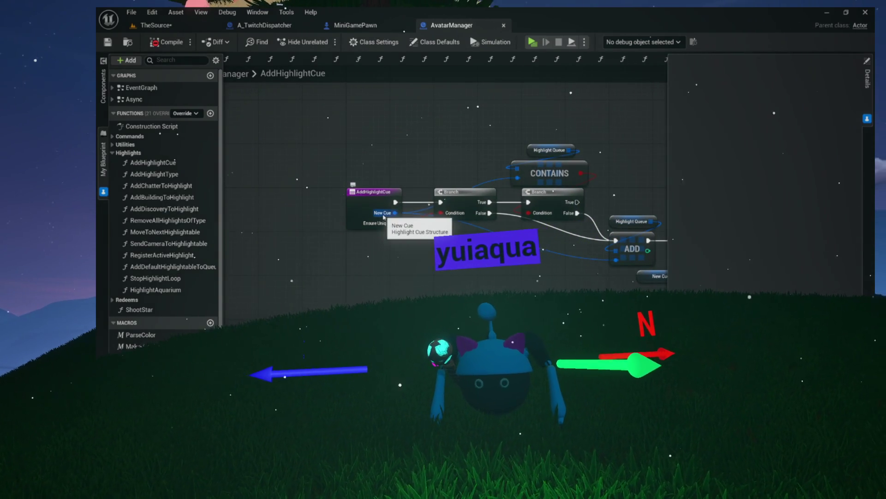
Step: Open AddHighlightType, AddChatterToHighlight and AddDiscoveryToHighlight, panning to the latter's lower nodes
{"action": "double_click", "coordinate": [155, 174]}
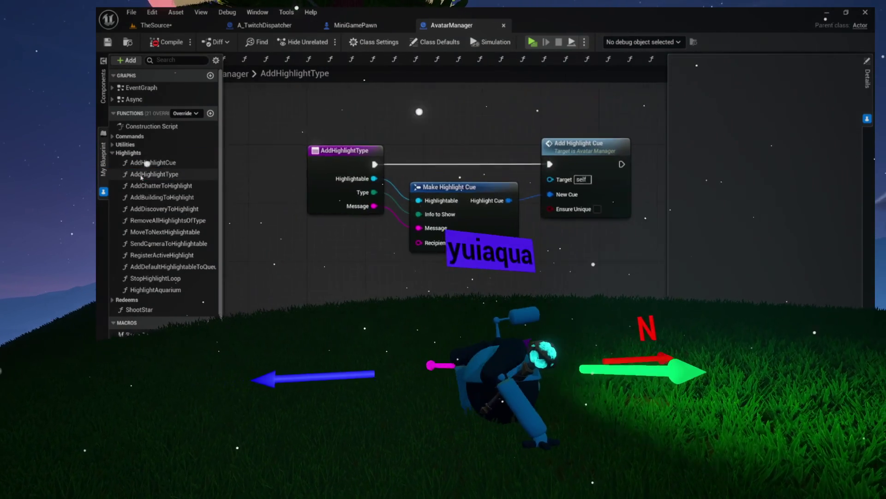
{"action": "double_click", "coordinate": [155, 185]}
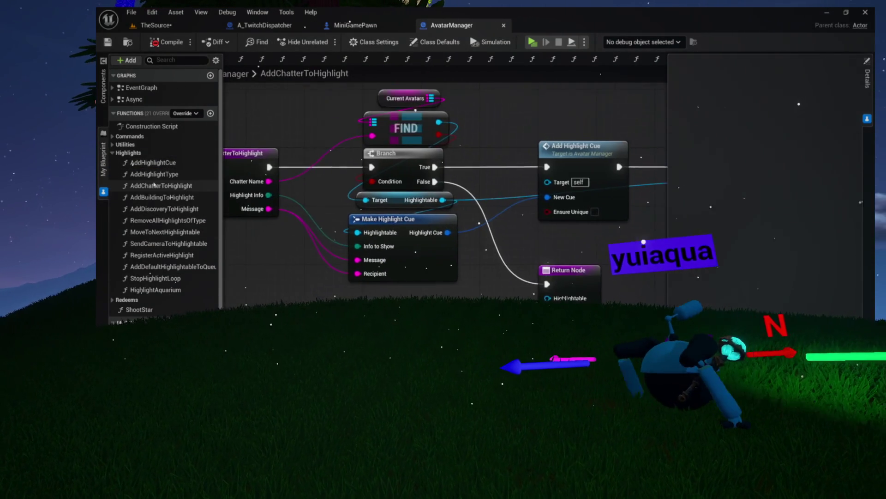
{"action": "double_click", "coordinate": [164, 208]}
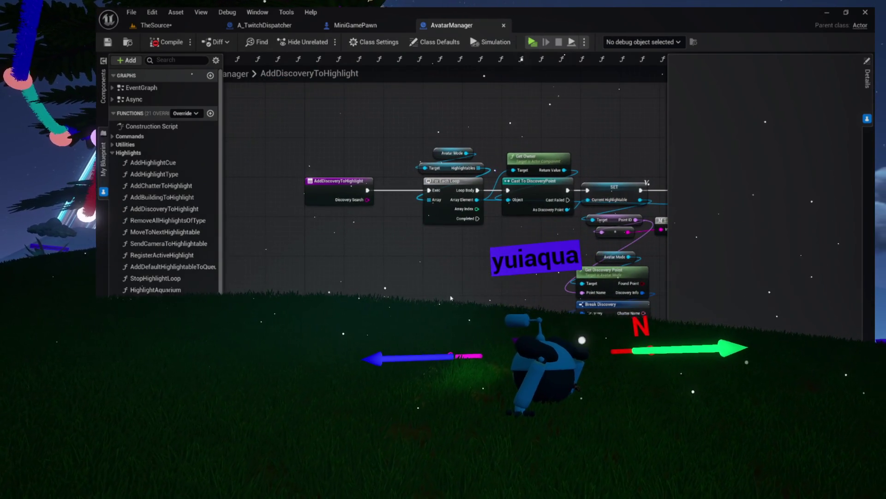
{"action": "mouse_move", "coordinate": [460, 278]}
{"action": "left_mouse_down"}
{"action": "mouse_move", "coordinate": [390, 241]}
{"action": "mouse_move", "coordinate": [390, 209]}
{"action": "mouse_move", "coordinate": [291, 198]}
{"action": "left_mouse_up"}
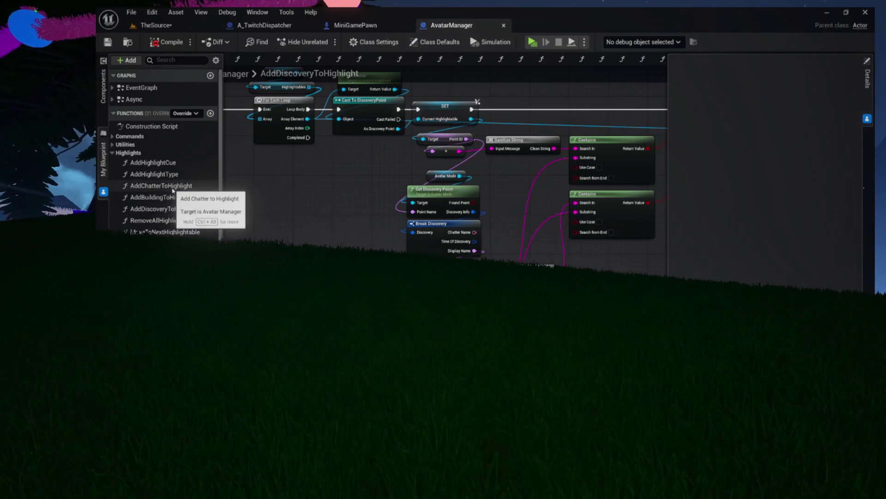
Step: Close the old function tabs, then open SendCameraToHighlightable, MoveToNextHighlightable and RegisterActiveHighlight
{"action": "right_click", "coordinate": [261, 63]}
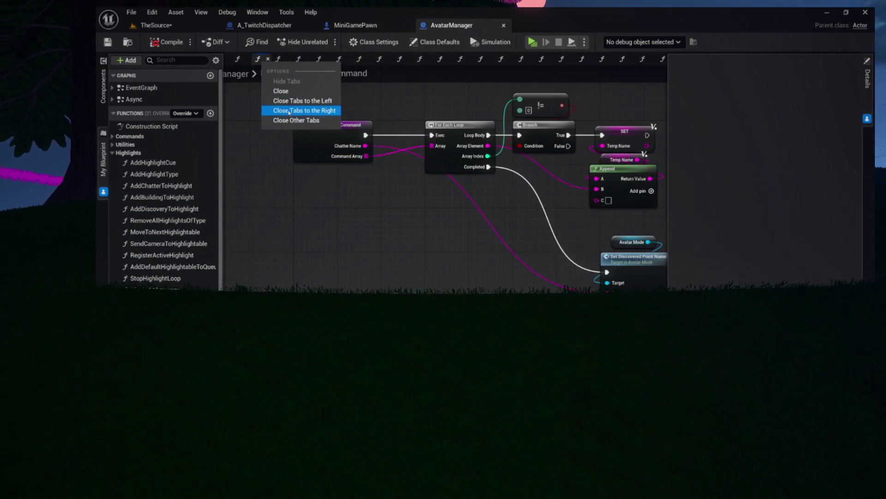
{"action": "left_click", "coordinate": [281, 91]}
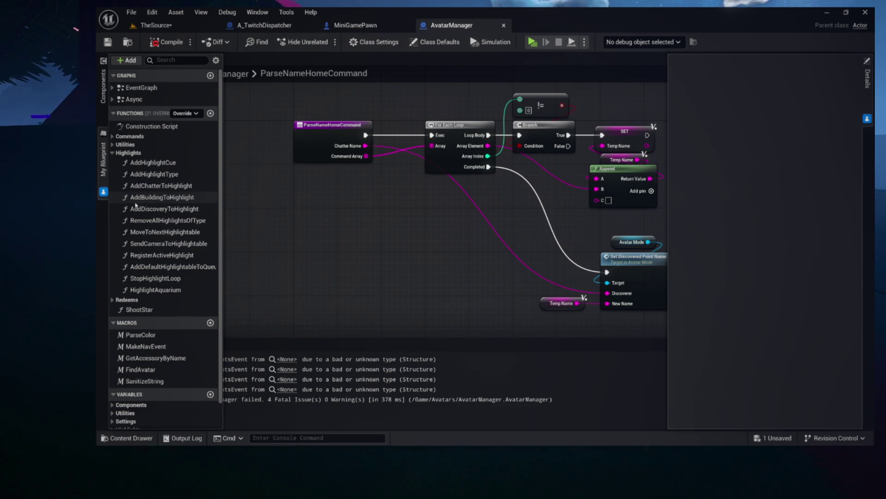
{"action": "double_click", "coordinate": [146, 244]}
{"action": "double_click", "coordinate": [147, 233]}
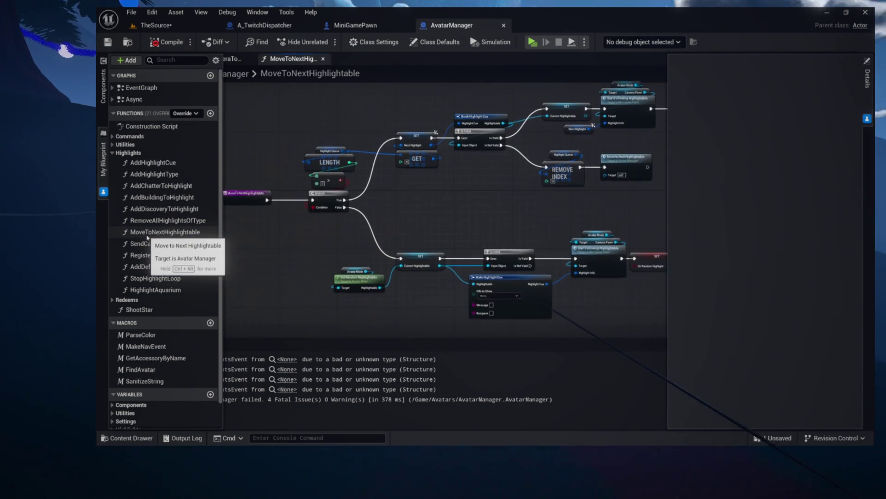
{"action": "double_click", "coordinate": [146, 255]}
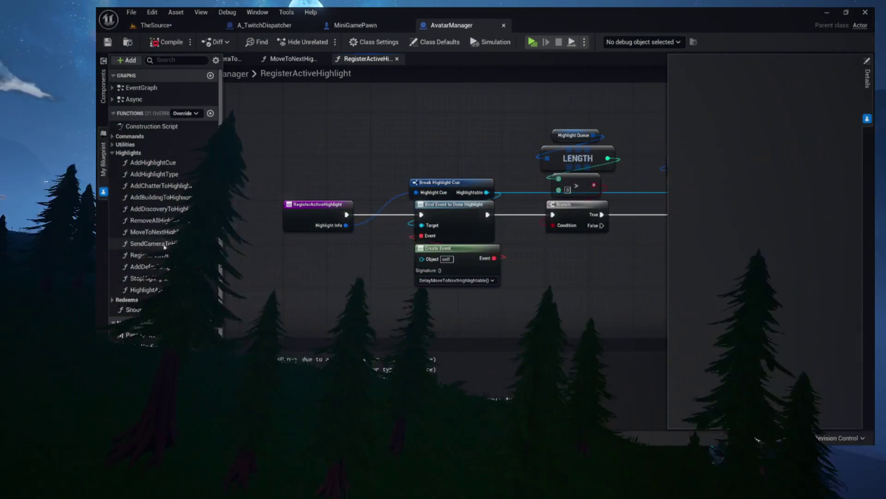
{"action": "double_click", "coordinate": [157, 243]}
{"action": "double_click", "coordinate": [163, 257]}
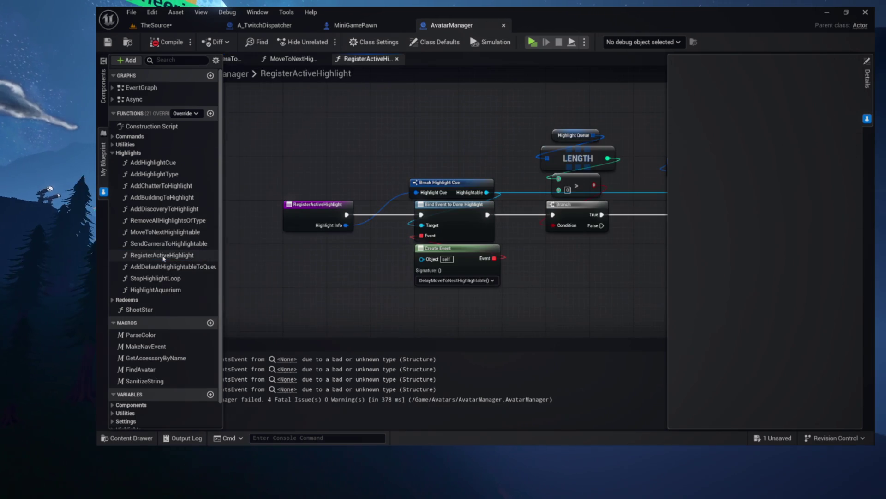
Step: Inspect the AddDefaultHighlightableToQueue, StopHighlightLoop and HighlightAquarium graphs, then collapse the Highlights group
{"action": "double_click", "coordinate": [164, 267]}
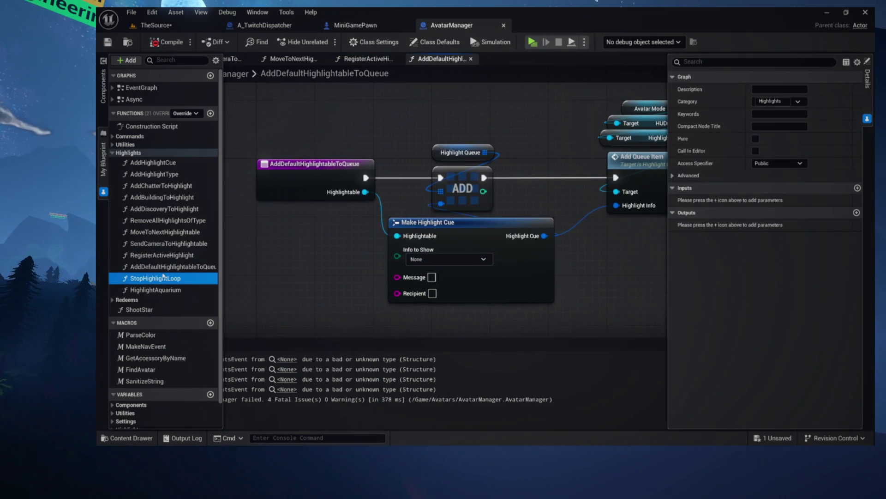
{"action": "double_click", "coordinate": [162, 277]}
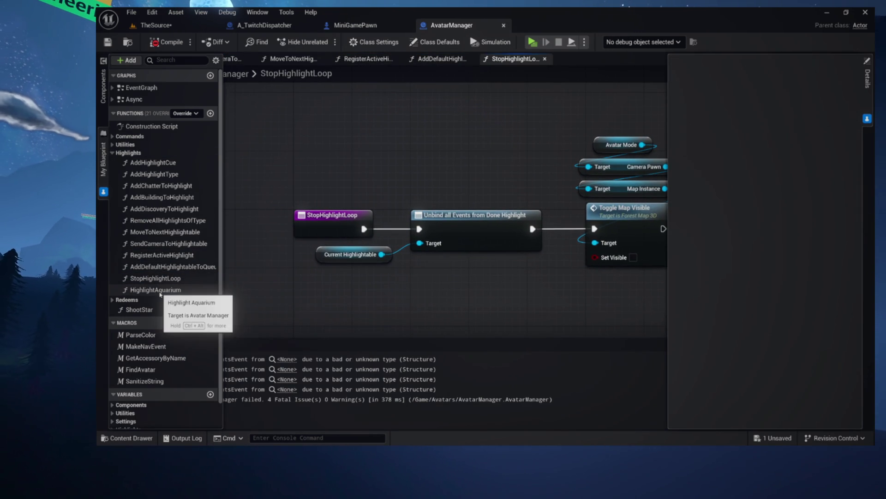
{"action": "double_click", "coordinate": [160, 292]}
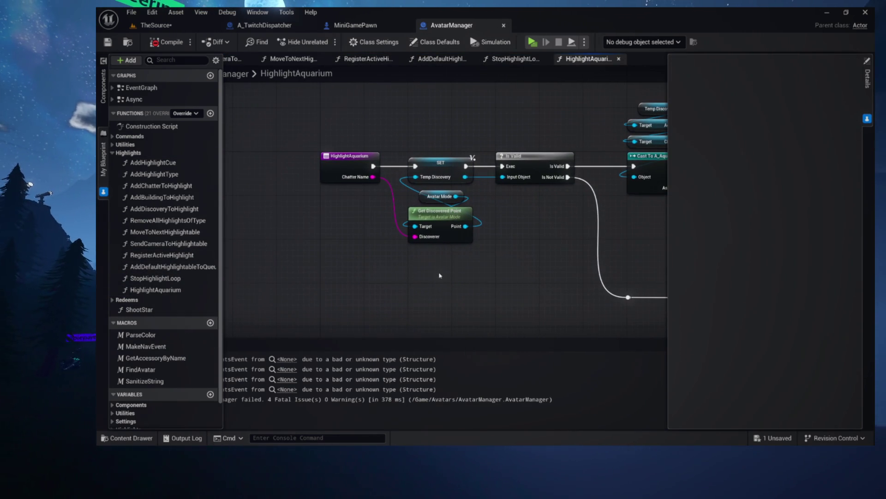
{"action": "left_click", "coordinate": [113, 153]}
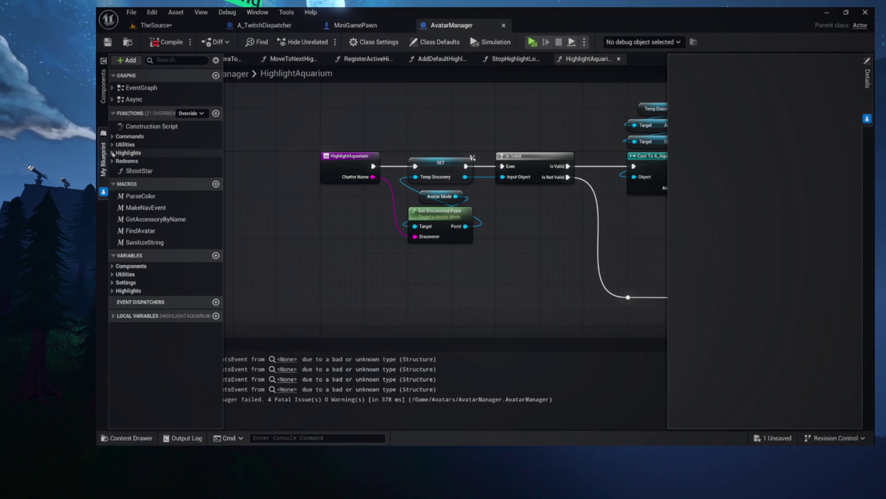
Step: Check the CheckRedeem_PrimaryColor, EyeColor, SetTask and Highlight function graphs
{"action": "double_click", "coordinate": [142, 170]}
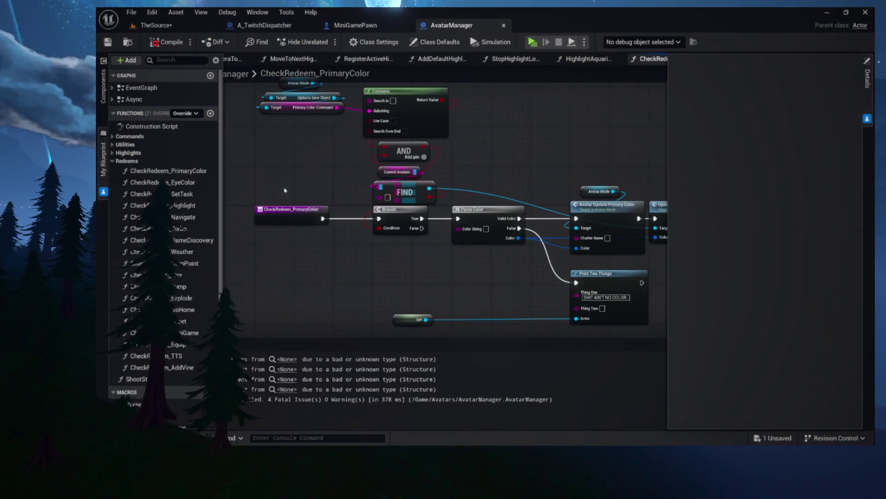
{"action": "left_click", "coordinate": [188, 187]}
{"action": "double_click", "coordinate": [188, 186]}
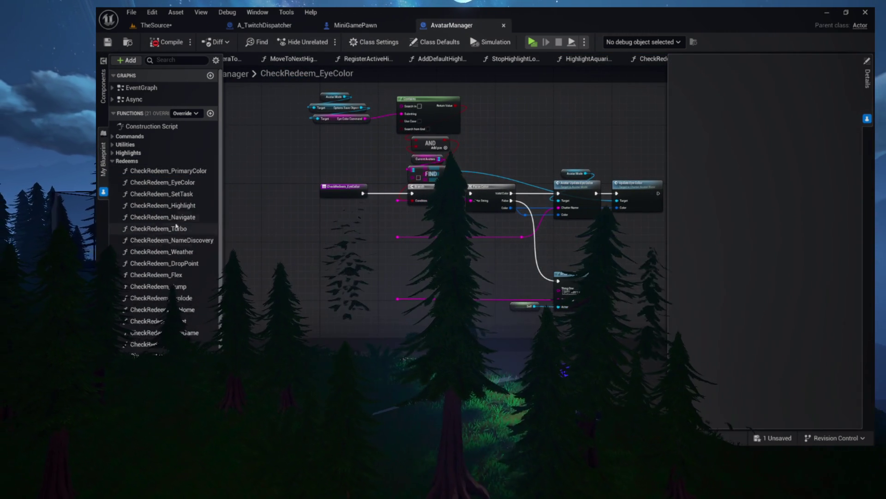
{"action": "double_click", "coordinate": [164, 194]}
{"action": "right_click", "coordinate": [299, 89]}
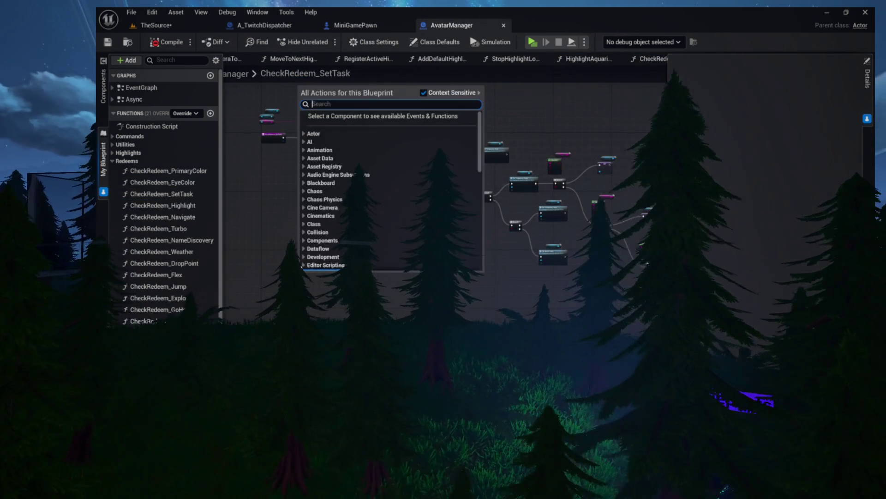
{"action": "left_click", "coordinate": [250, 166]}
{"action": "scroll", "coordinate": [259, 200], "scroll_direction": "up", "scroll_amount": 5}
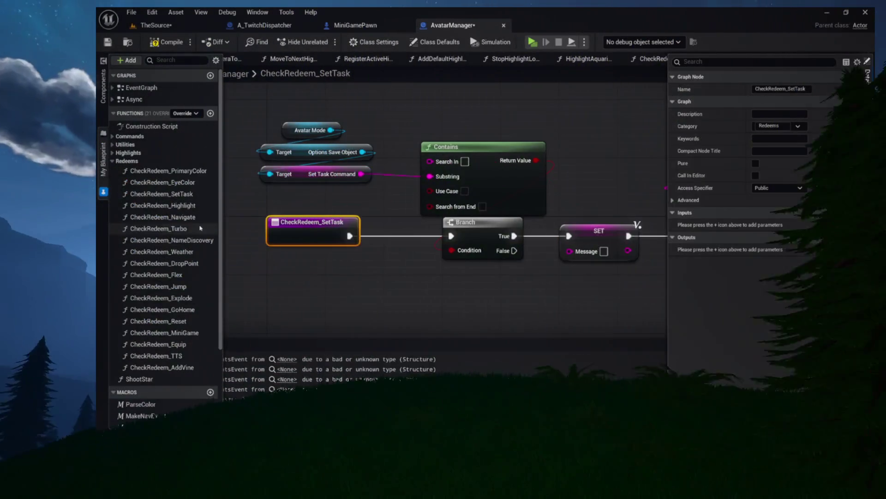
{"action": "double_click", "coordinate": [157, 205]}
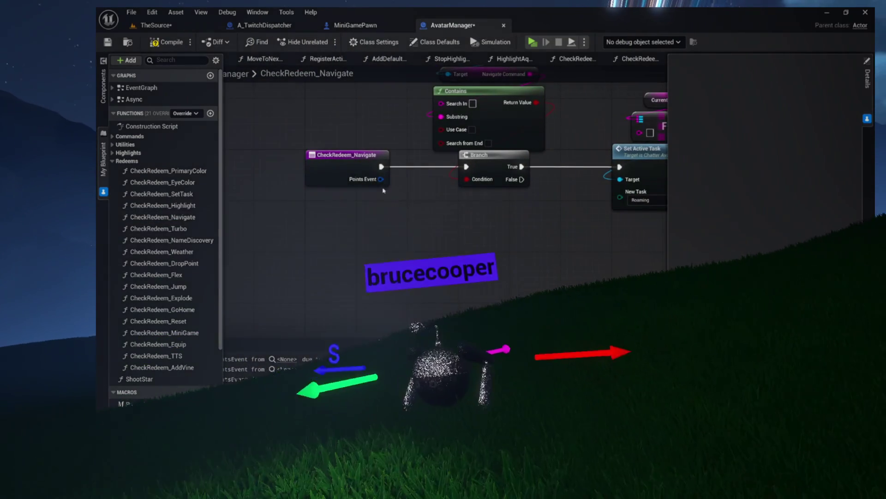
Step: Check the Navigate, Turbo, NameDiscovery, Weather, Flex, Explode and Reset CheckRedeem graphs
{"action": "left_click", "coordinate": [344, 164]}
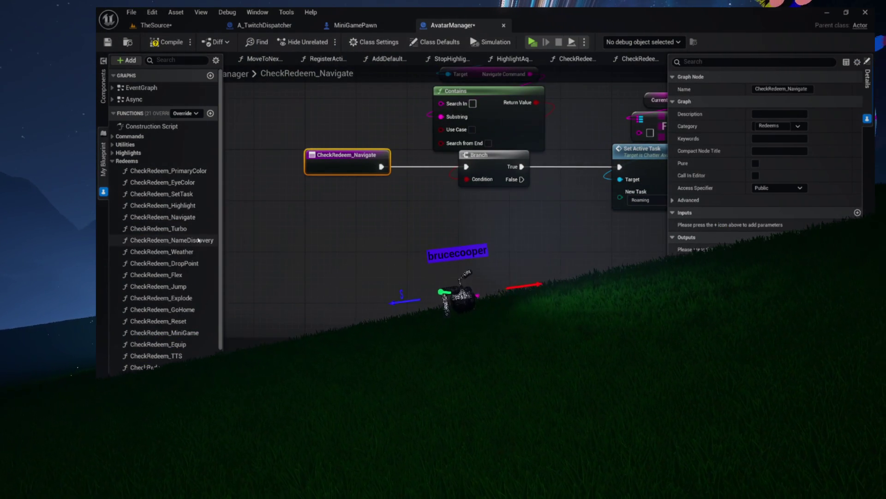
{"action": "double_click", "coordinate": [179, 230]}
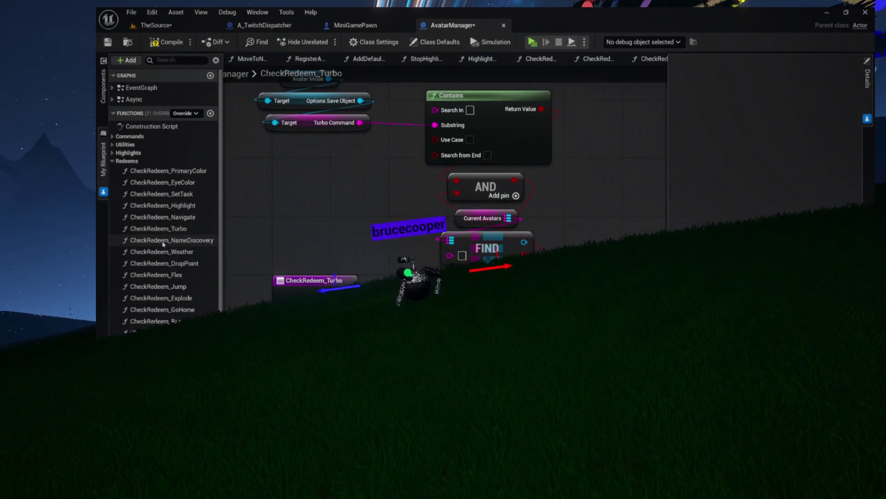
{"action": "double_click", "coordinate": [164, 241]}
{"action": "double_click", "coordinate": [161, 251]}
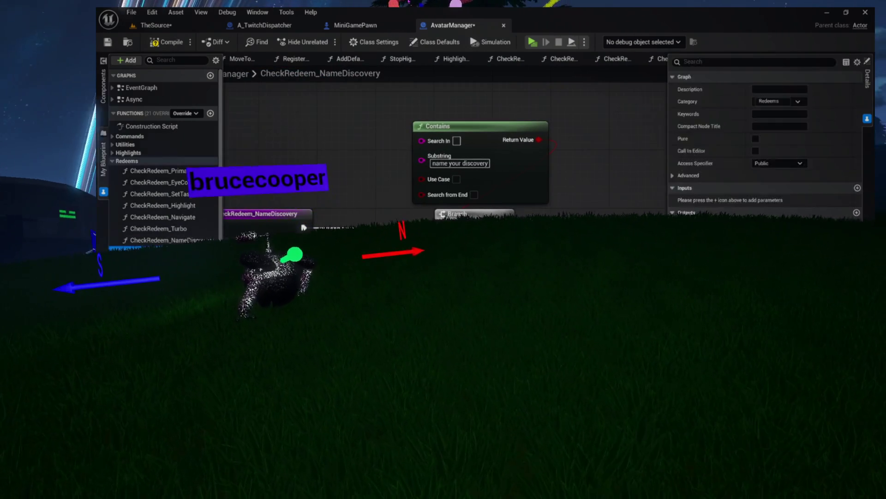
{"action": "double_click", "coordinate": [161, 263]}
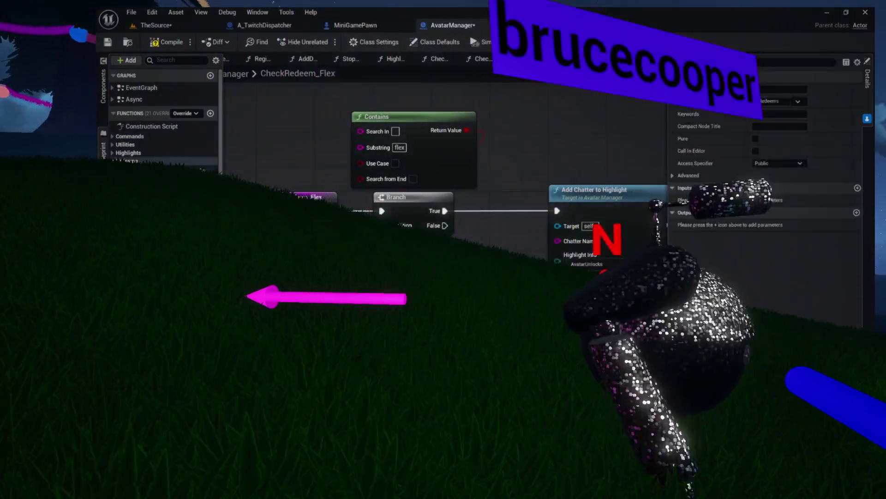
{"action": "double_click", "coordinate": [162, 275]}
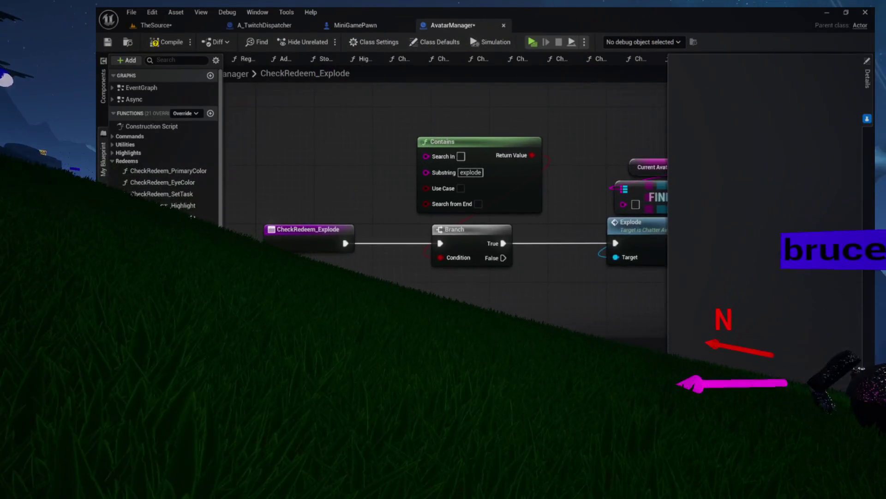
{"action": "double_click", "coordinate": [162, 297]}
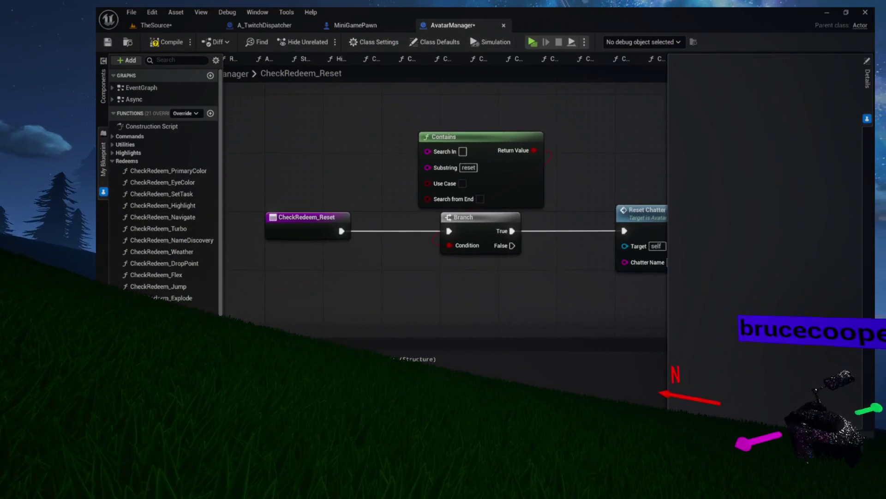
Step: Delete the broken PointsEvent input from the CheckRedeem_MiniGame entry node
{"action": "double_click", "coordinate": [164, 332]}
{"action": "right_click", "coordinate": [353, 221]}
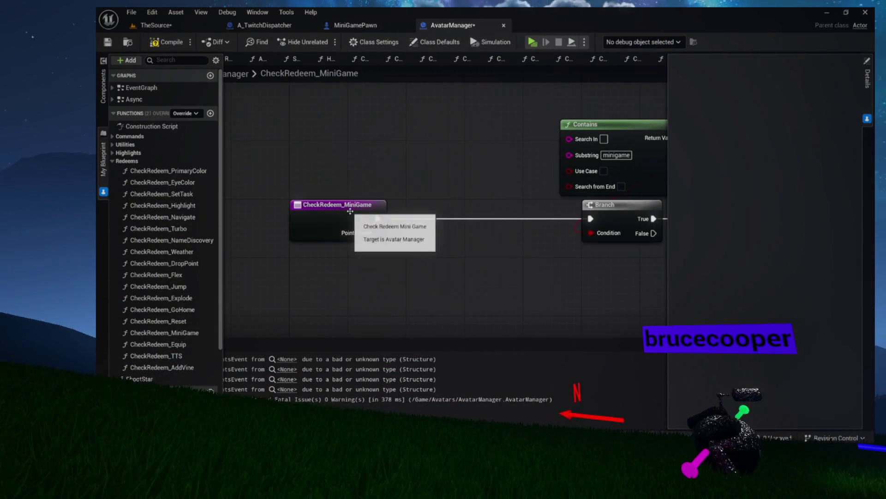
{"action": "left_click", "coordinate": [341, 217]}
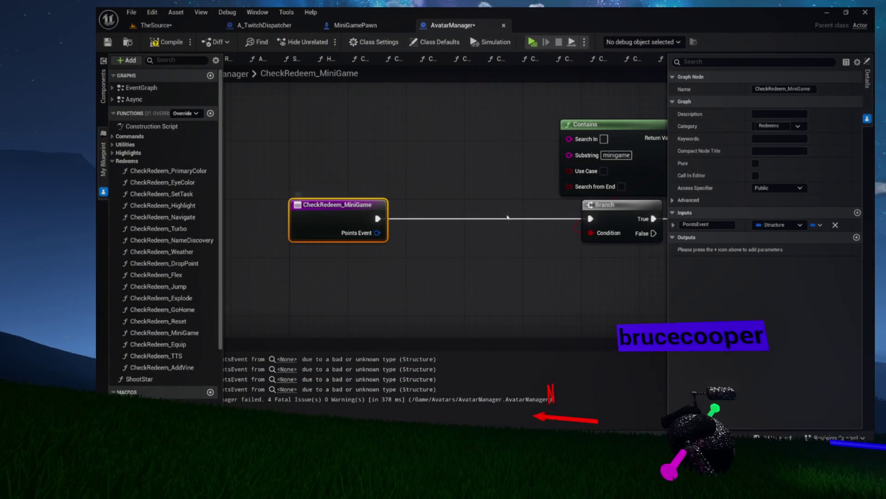
{"action": "left_click", "coordinate": [835, 225]}
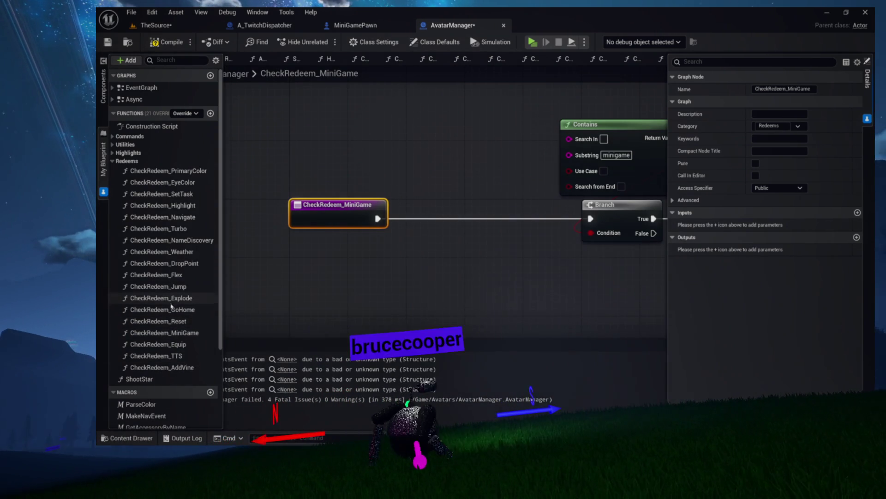
Step: Check the CheckRedeem_Equip, TTS and AddVine graphs, then compile and save AvatarManager
{"action": "double_click", "coordinate": [172, 347]}
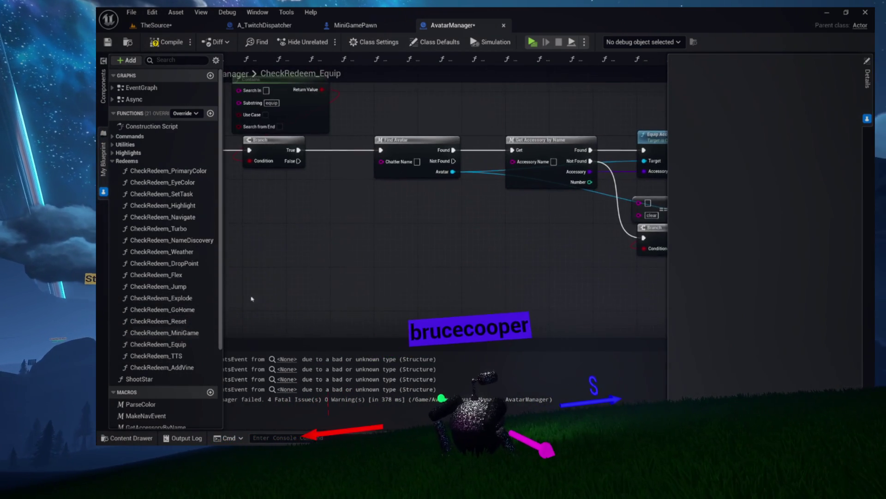
{"action": "double_click", "coordinate": [198, 354]}
{"action": "double_click", "coordinate": [157, 367]}
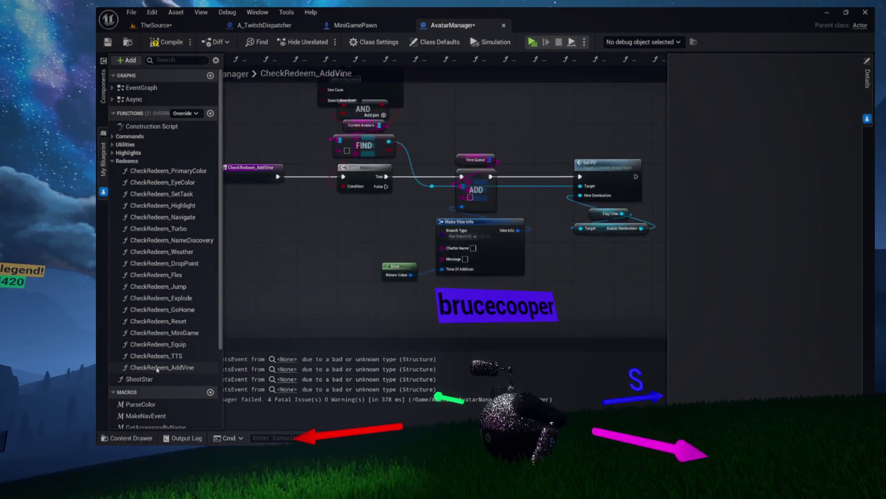
{"action": "left_click", "coordinate": [167, 41]}
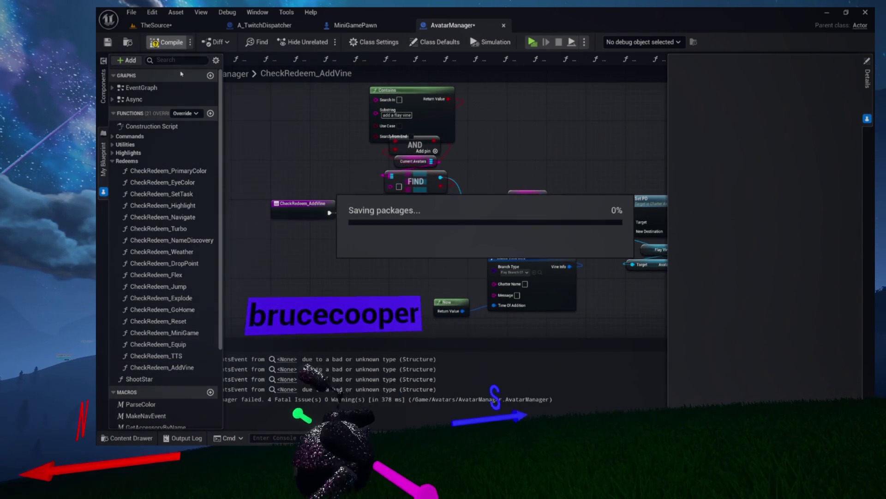
Step: Collapse the Redeems list, hide the My Blueprint drawer, and open the AvatarManager EventGraph
{"action": "left_click", "coordinate": [113, 162]}
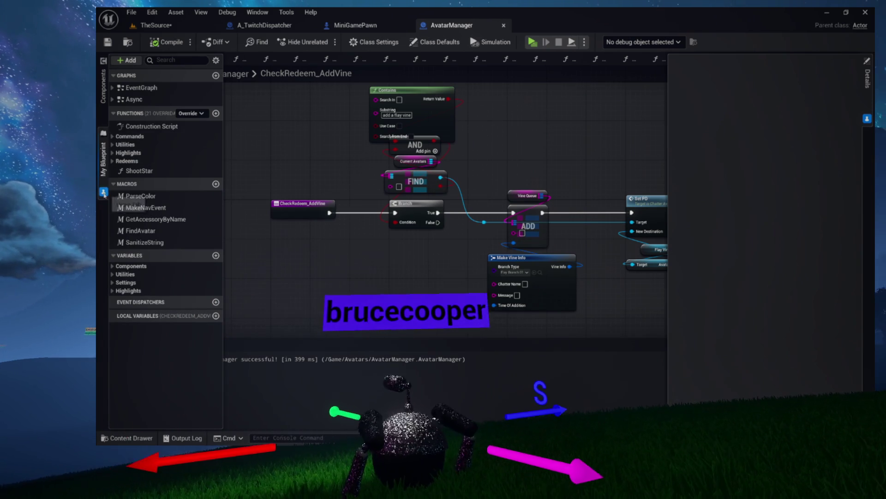
{"action": "left_click", "coordinate": [299, 119]}
{"action": "right_click", "coordinate": [300, 64]}
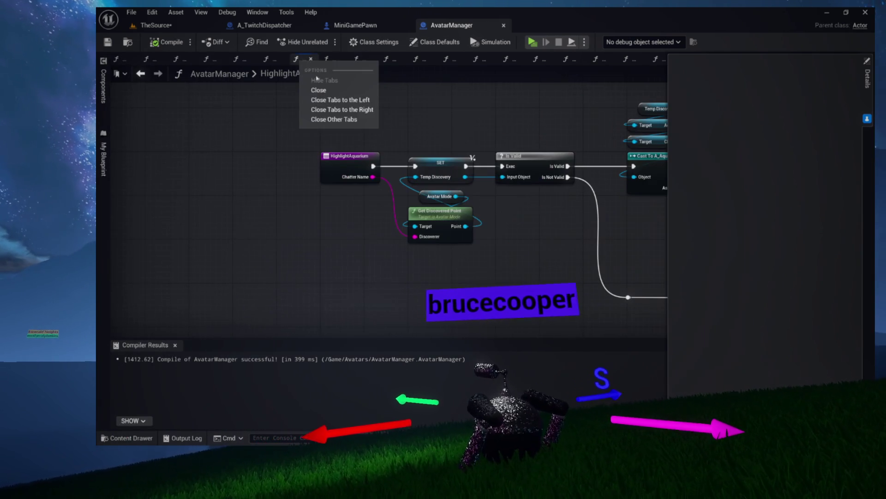
{"action": "left_click", "coordinate": [326, 119]}
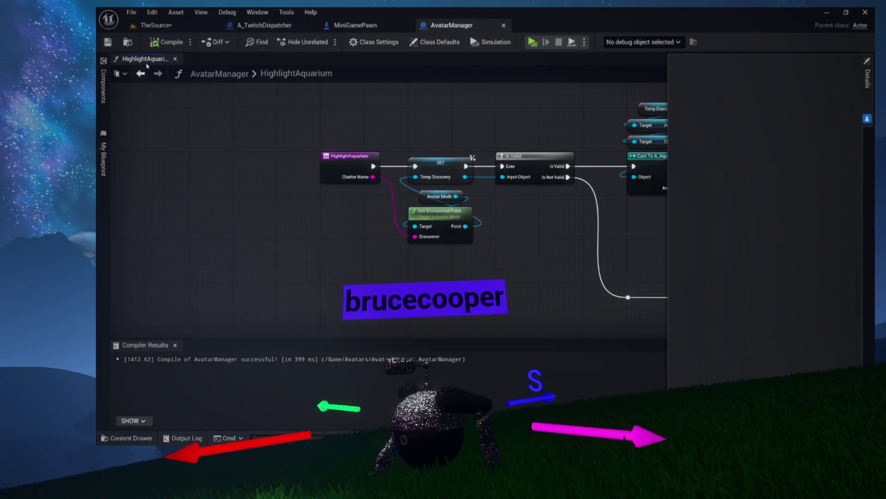
{"action": "left_click", "coordinate": [104, 156]}
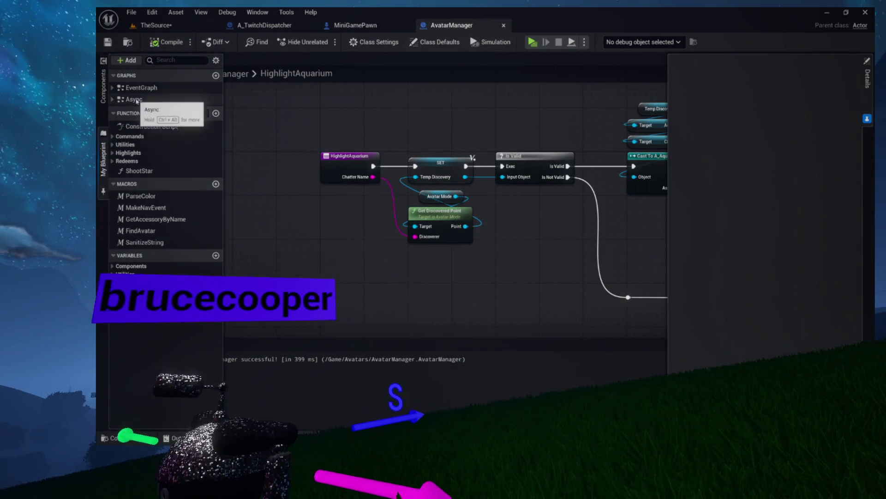
{"action": "double_click", "coordinate": [134, 87]}
Step: Switch to the TheSource level and save the pending changes
{"action": "scroll", "coordinate": [230, 218], "scroll_direction": "up", "scroll_amount": 5}
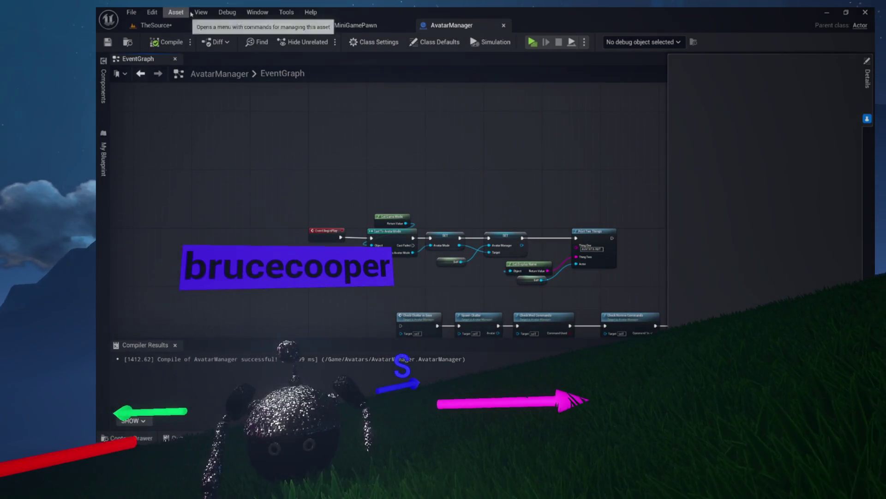
{"action": "left_click", "coordinate": [173, 26]}
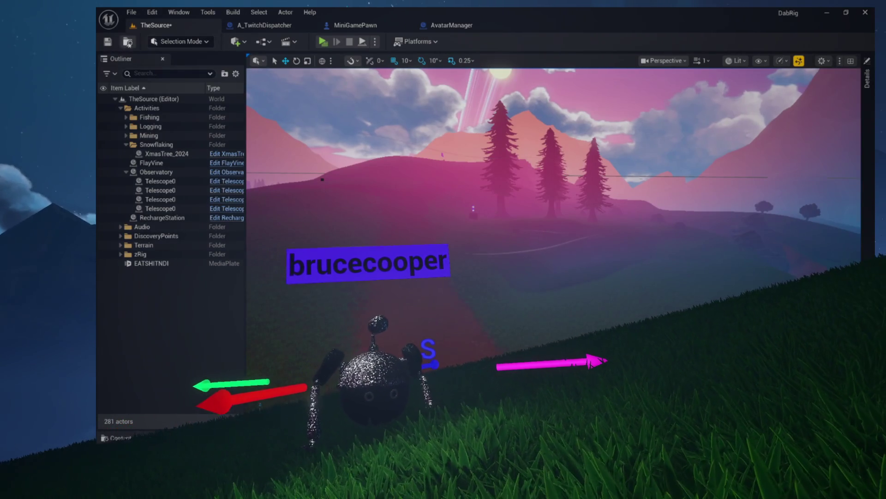
{"action": "left_click", "coordinate": [112, 45]}
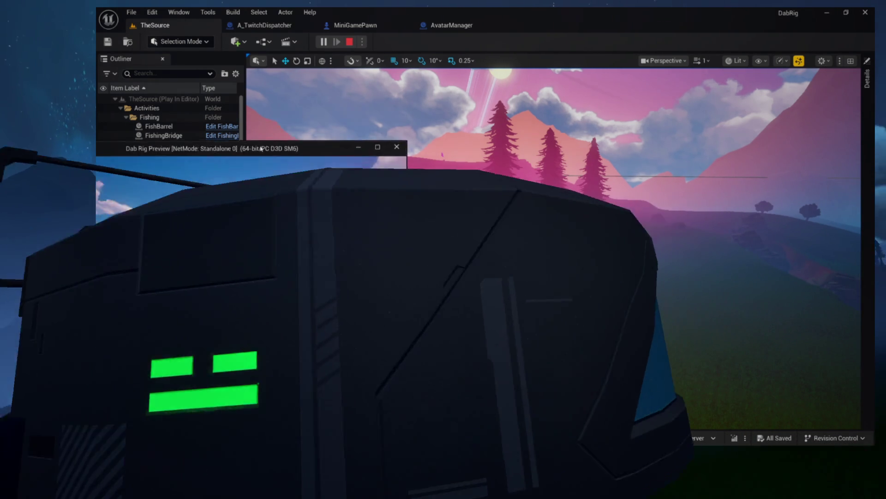
Step: Maximise the Dab Rig Preview window, play-test TheSource, then return to the editor
{"action": "left_click_drag", "start_coordinate": [507, 130], "coordinate": [547, 118]}
{"action": "double_click", "coordinate": [551, 118]}
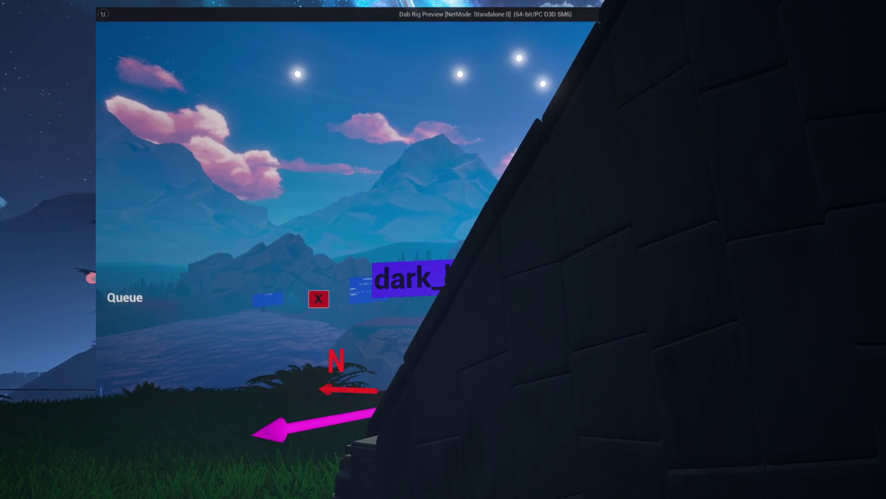
{"action": "key", "text": "alt+Tab"}
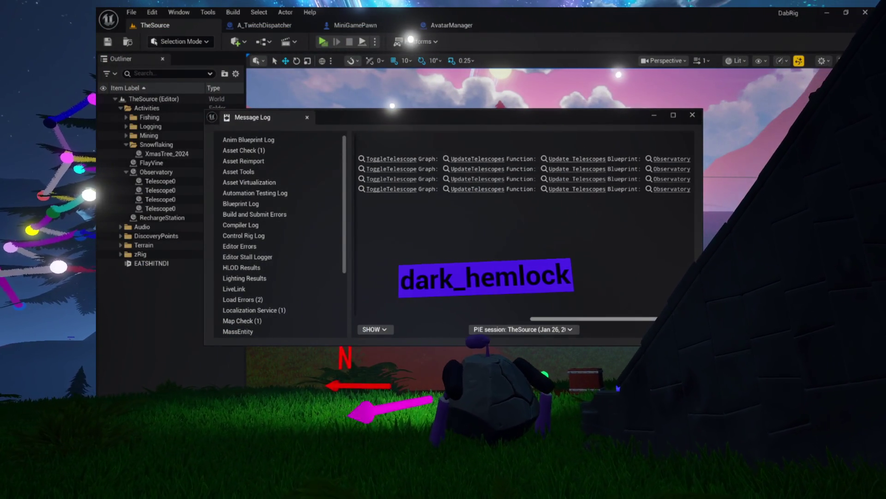
Step: Jump from the Message Log to Observatory's UpdateTelescopes, then view the ReserveSpot graph
{"action": "left_click", "coordinate": [474, 159]}
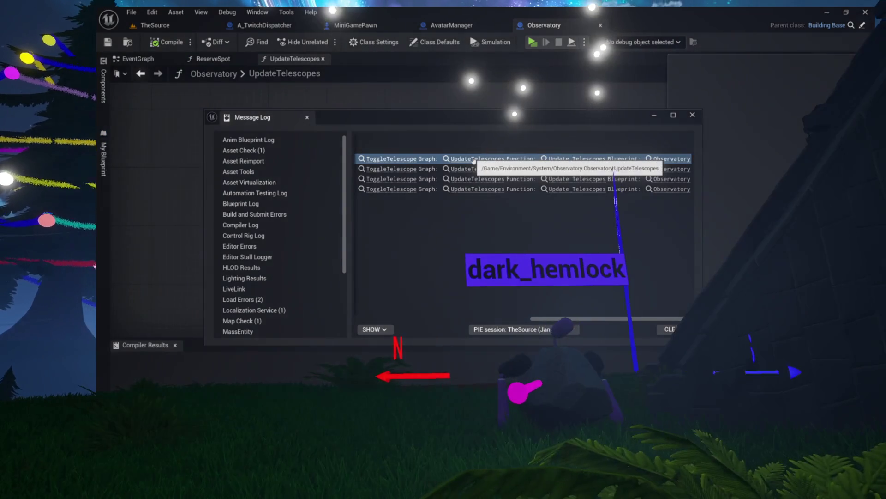
{"action": "left_click_drag", "start_coordinate": [519, 319], "coordinate": [410, 300]}
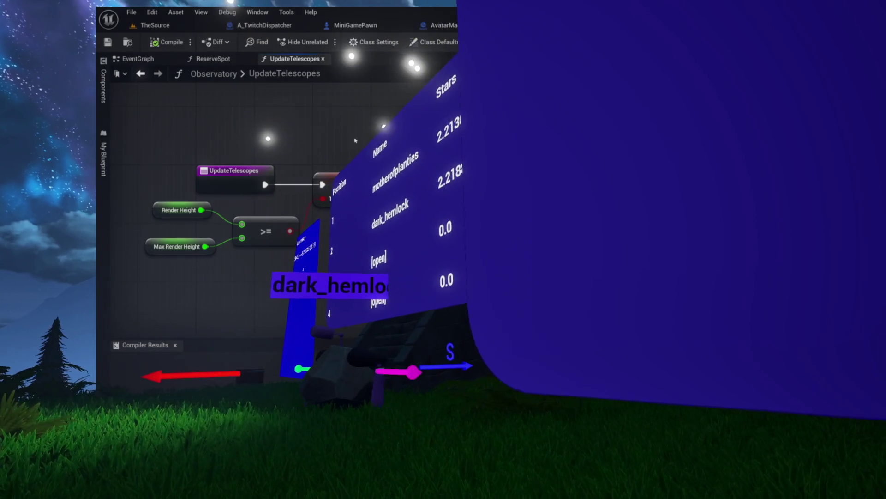
{"action": "left_click", "coordinate": [212, 58]}
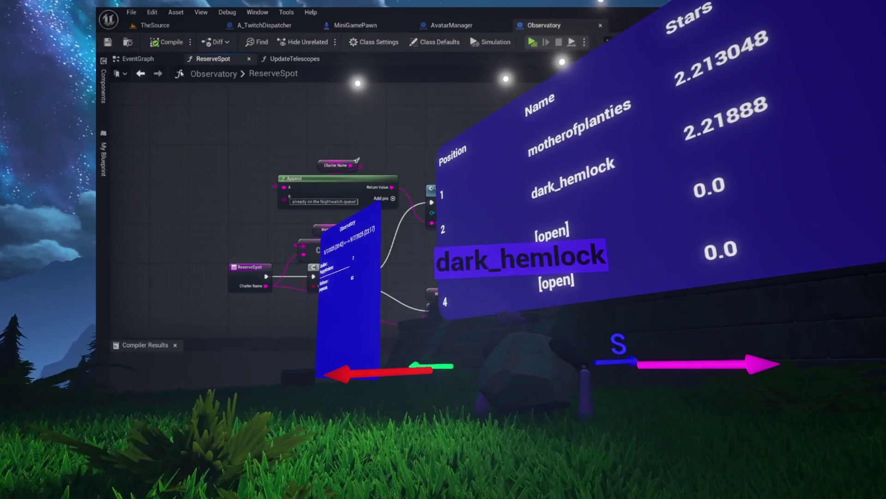
Step: Inspect InitializeObservatory from the EventGraph, then return to UpdateTelescopes and check the Telescopes variable
{"action": "left_click", "coordinate": [138, 59]}
{"action": "left_click_drag", "start_coordinate": [286, 150], "coordinate": [249, 203]}
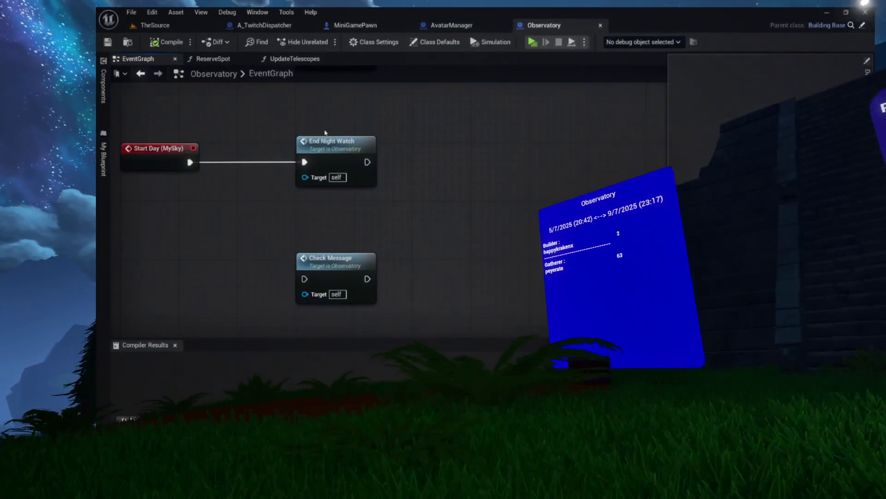
{"action": "scroll", "coordinate": [410, 297], "scroll_direction": "down", "scroll_amount": 3}
{"action": "scroll", "coordinate": [411, 297], "scroll_direction": "up", "scroll_amount": 3}
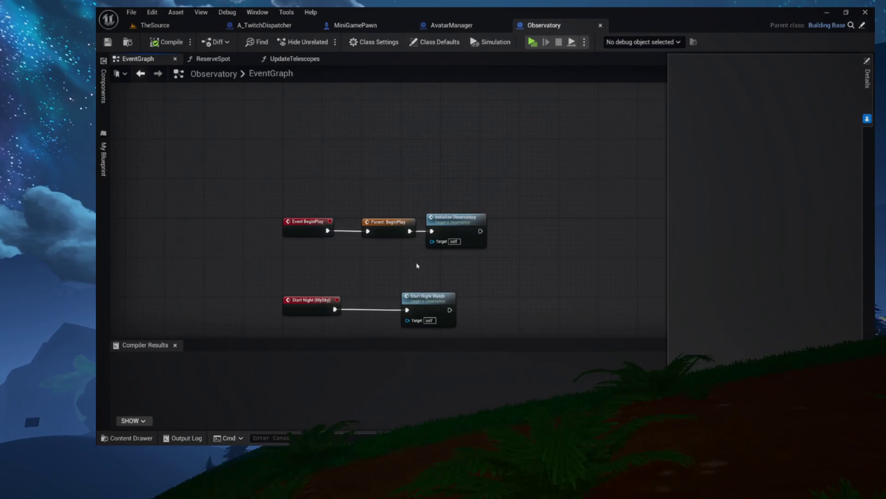
{"action": "double_click", "coordinate": [461, 198]}
{"action": "mouse_move", "coordinate": [383, 175]}
{"action": "left_mouse_down"}
{"action": "mouse_move", "coordinate": [481, 174]}
{"action": "mouse_move", "coordinate": [370, 174]}
{"action": "mouse_move", "coordinate": [485, 173]}
{"action": "mouse_move", "coordinate": [223, 164]}
{"action": "mouse_move", "coordinate": [528, 163]}
{"action": "mouse_move", "coordinate": [81, 146]}
{"action": "mouse_move", "coordinate": [467, 156]}
{"action": "left_mouse_up"}
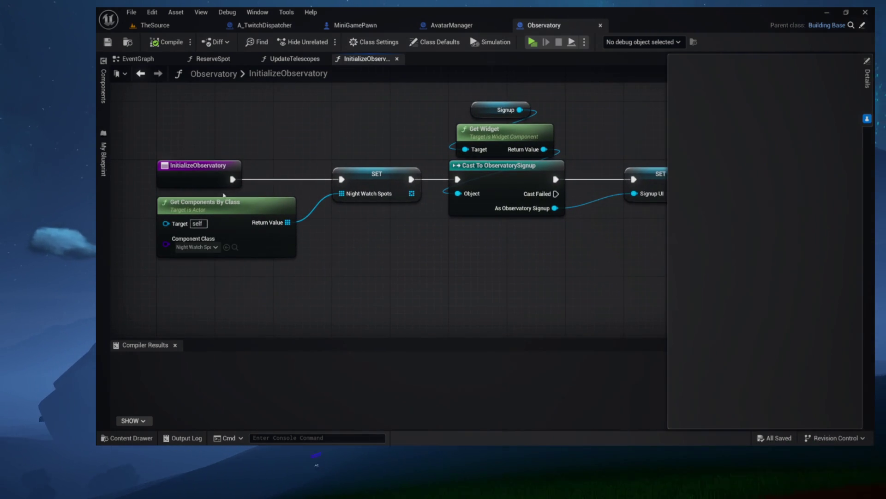
{"action": "left_click", "coordinate": [306, 60]}
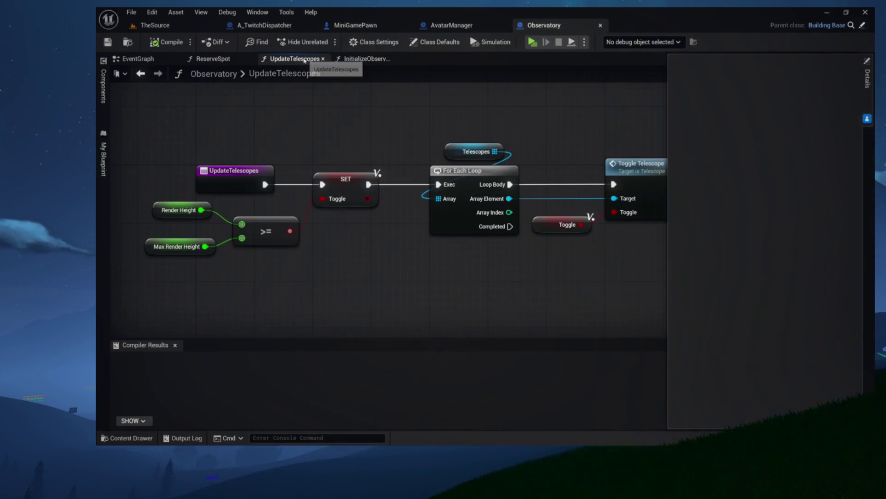
{"action": "left_click", "coordinate": [471, 151]}
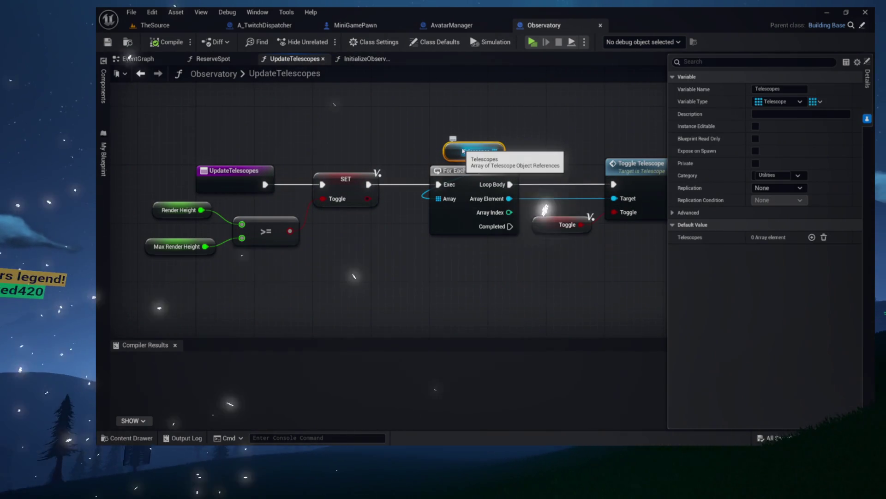